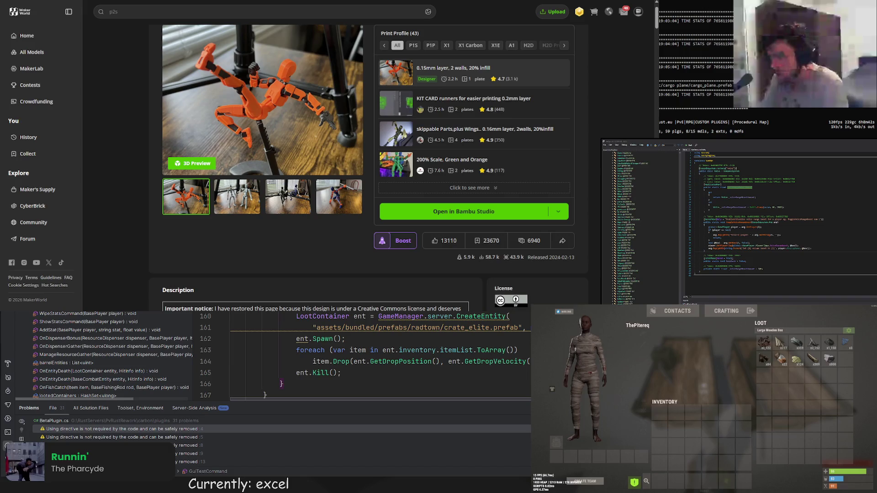
Bring the PvRust.eu 2.0 Rework Spreadsheet window to the front.
key("alt+Tab")
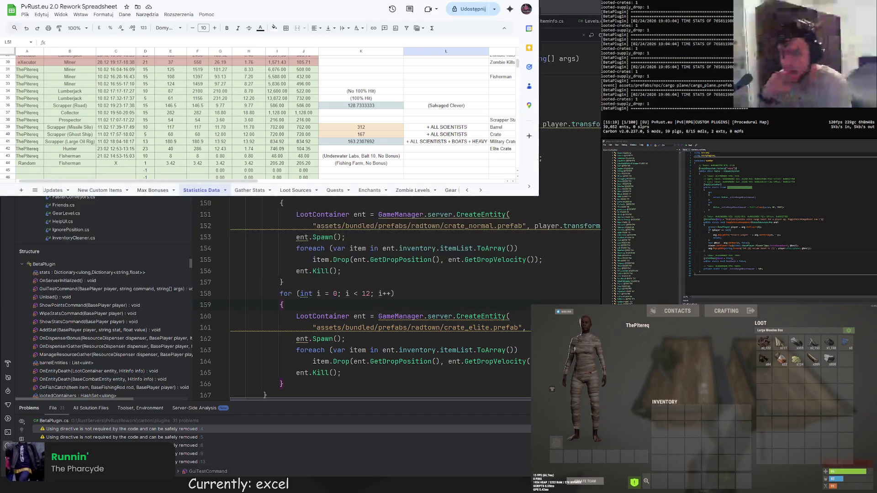
Maximize the Sheets window and check the average scrapper scrap value in L60.
key("super+Up")
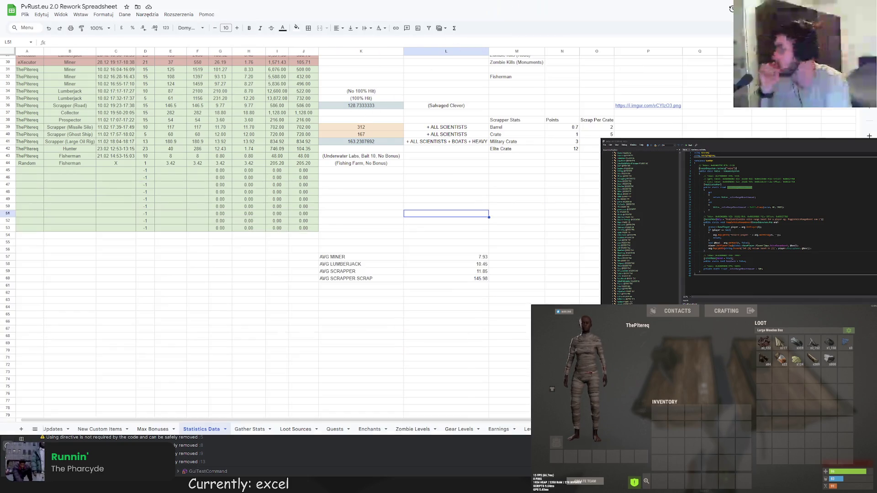
scroll(330, 210, "up", 3)
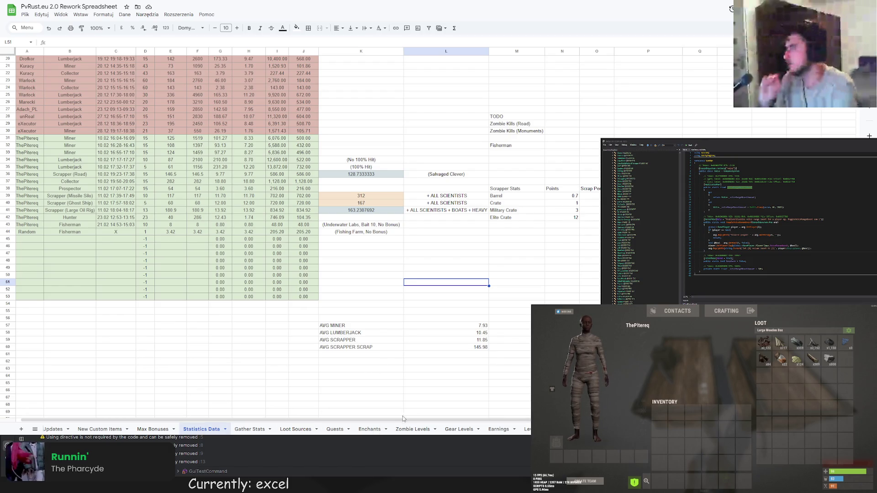
left_click(445, 348)
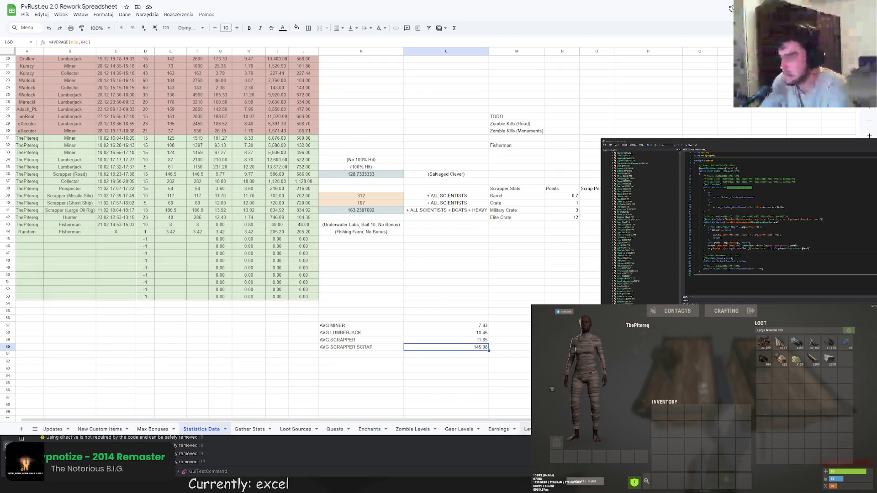
Flip through the class skills, item perks and fishing loot sheets, ending on Gather Stats.
left_click(498, 429)
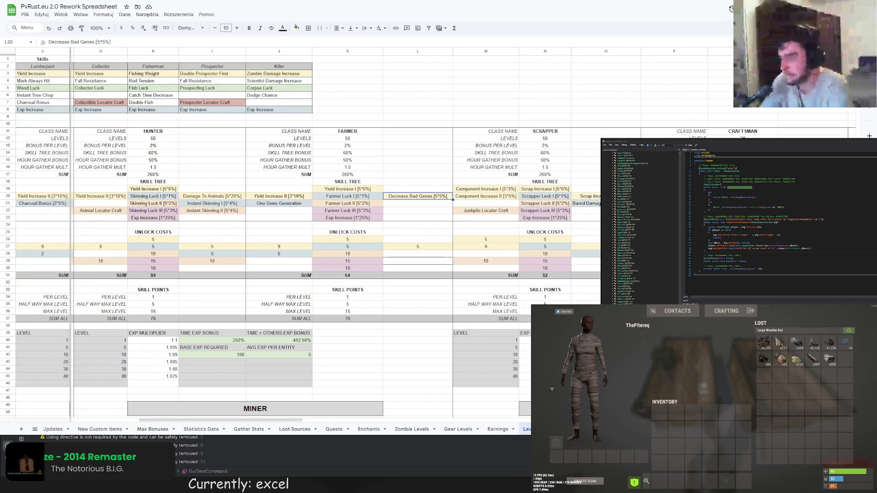
key("ctrl+shift+Page_Down")
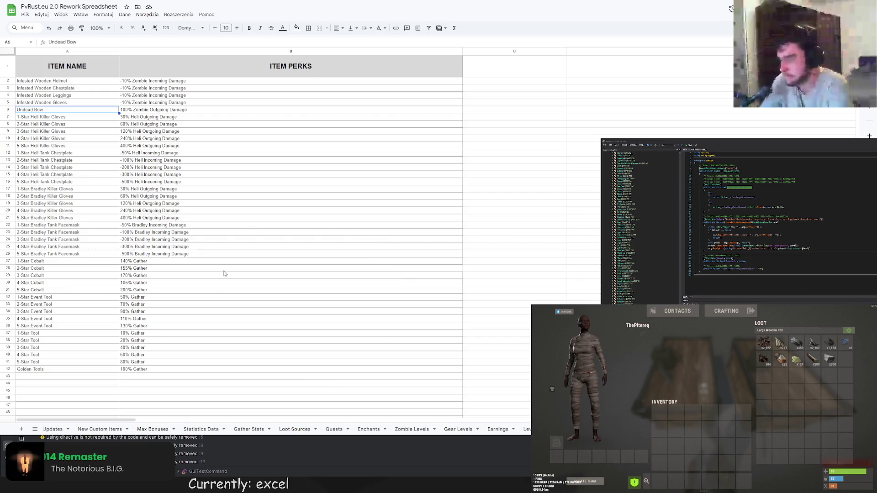
key("ctrl+shift+Page_Down")
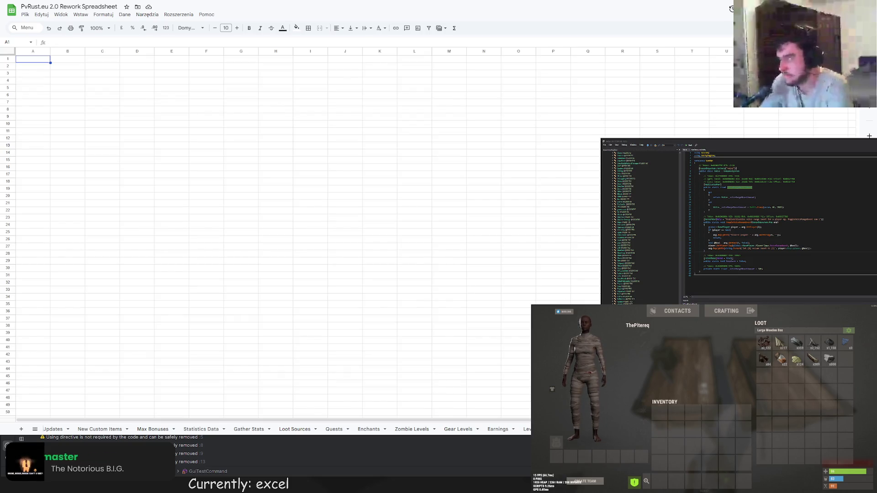
key("ctrl+shift+Page_Down")
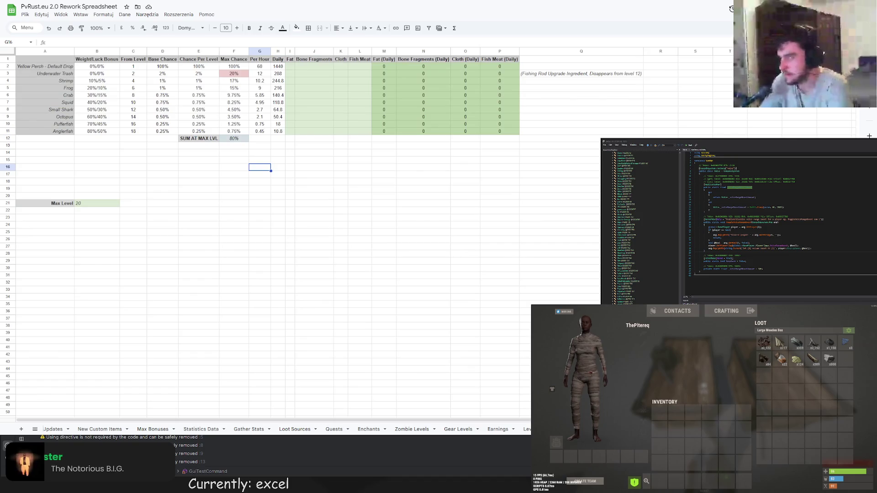
left_click(521, 430)
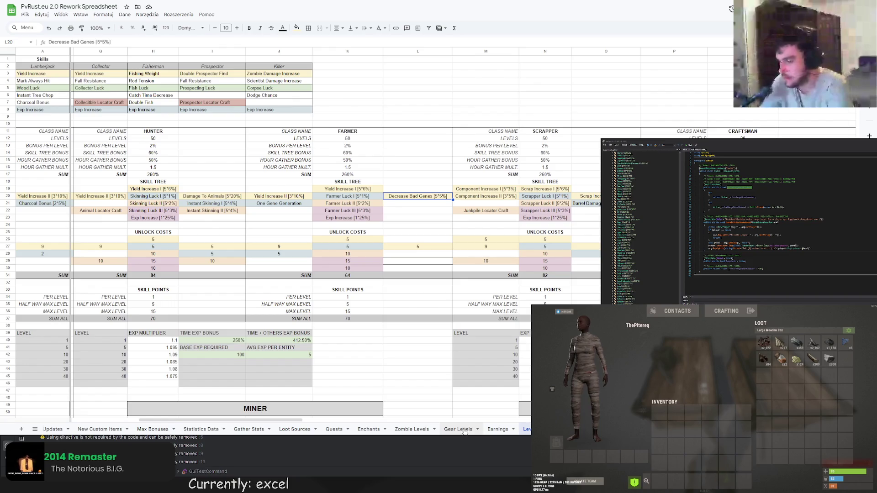
left_click(250, 430)
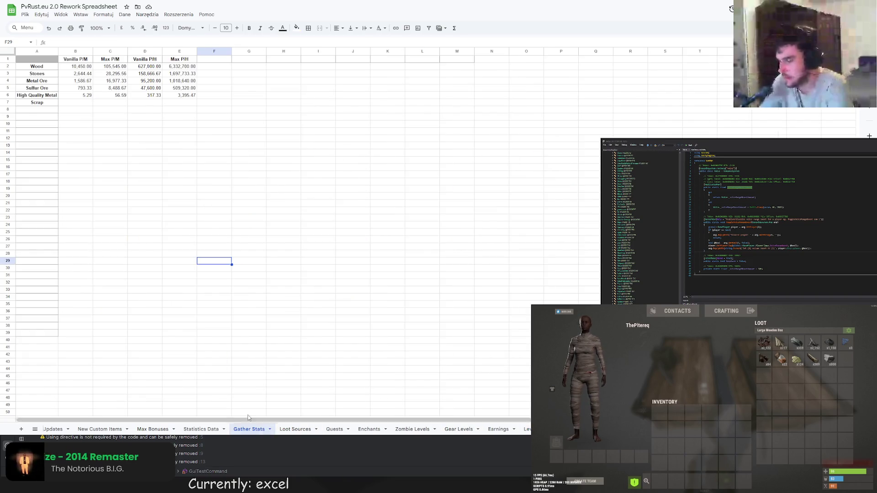
Set Scrap vanilla per-minute B7 to ='Statistics Data'!L60.
left_click(70, 103)
type("=")
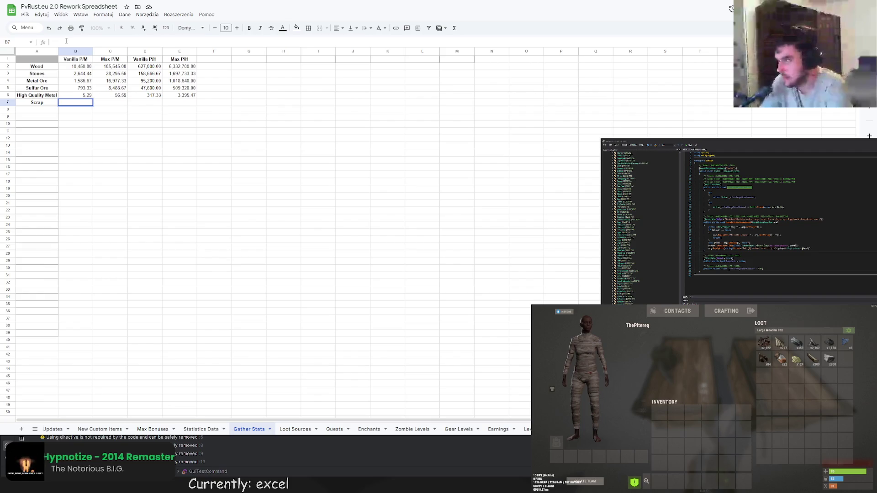
left_click(154, 429)
left_click(202, 429)
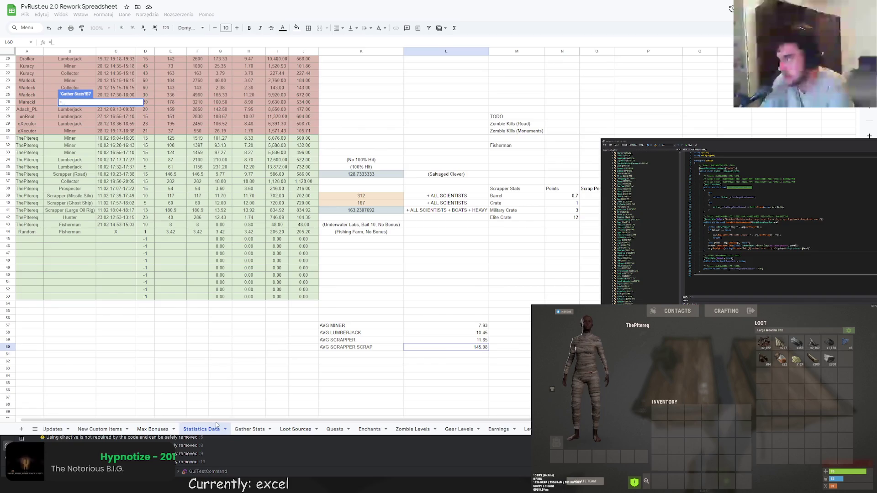
left_click(460, 345)
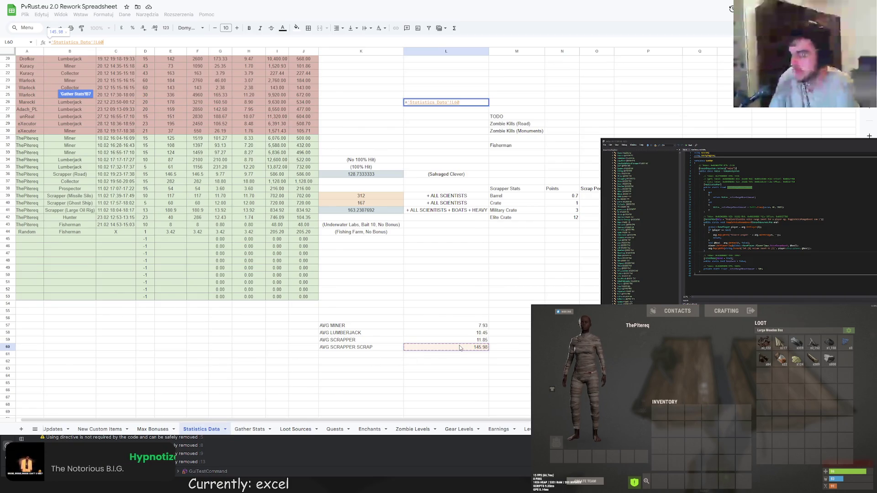
key("Return")
Set Scrap max per-minute C7 to =B7*'Max Bonuses'!X26 using the +985% Scrap Boost.
left_click(110, 102)
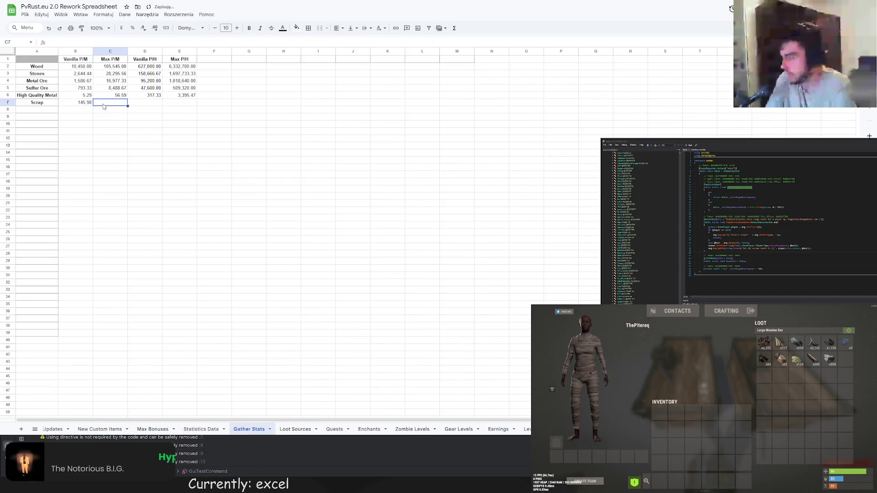
left_click(109, 67)
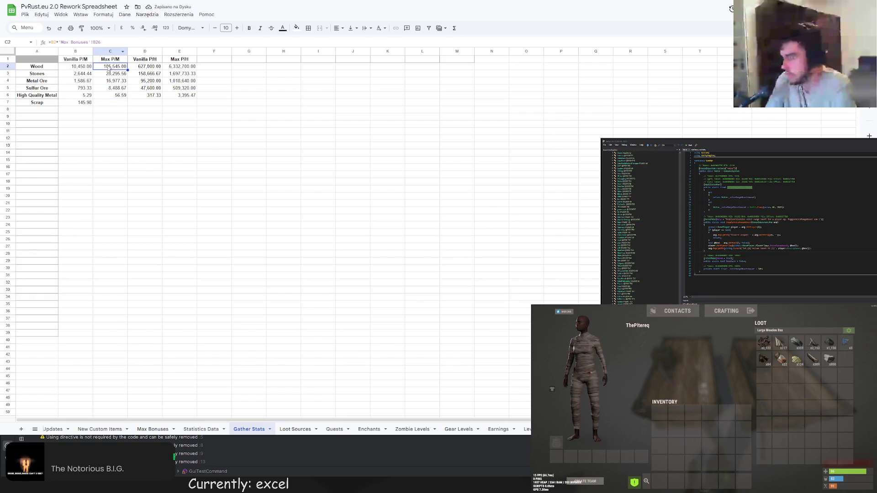
left_click(110, 102)
type("=")
left_click(76, 102)
type("*")
left_click(153, 429)
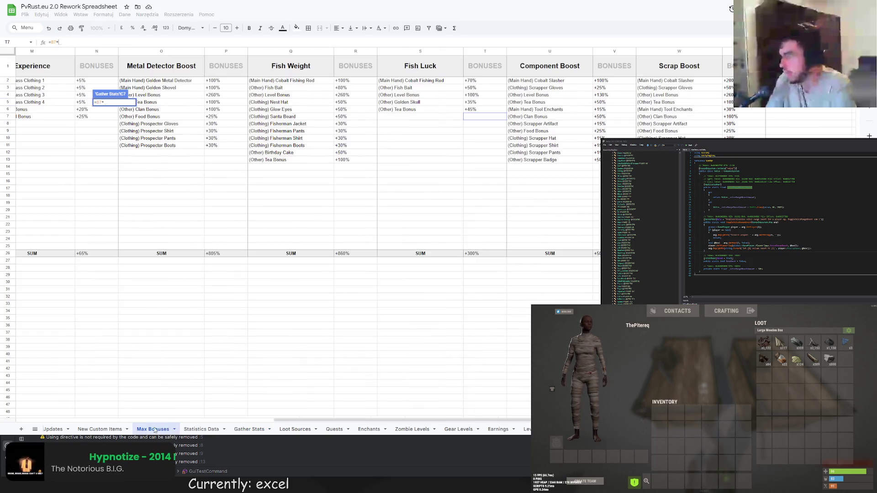
left_click_drag(323, 420, 357, 421)
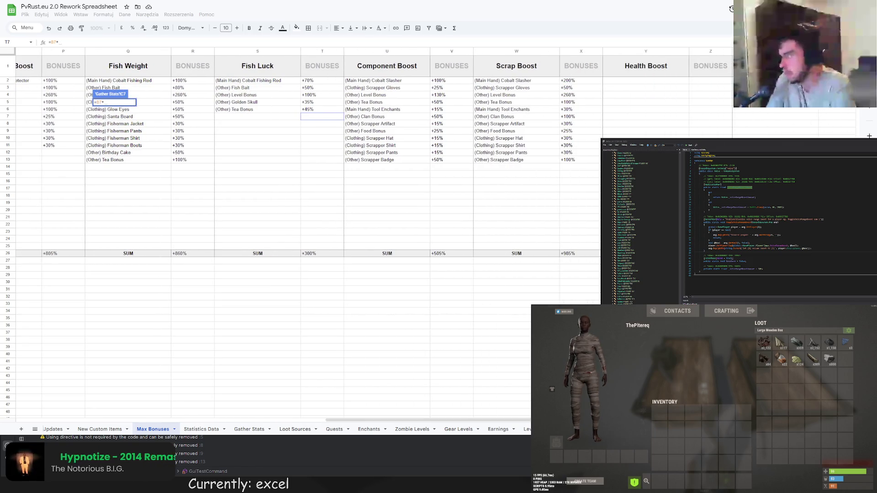
left_click(581, 253)
key("Return")
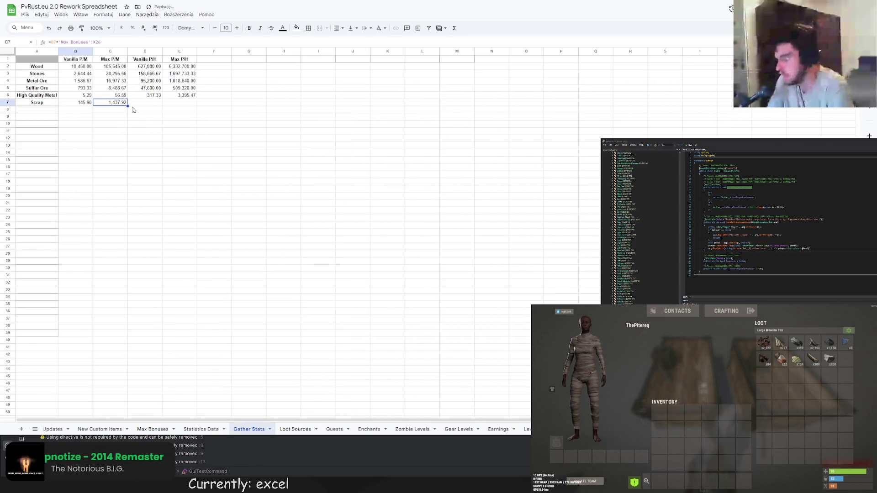
Set per-hour cells D7 =B7*60 and E7 =C7*60, then switch to Levels And Economy Rework V2.
key("Tab")
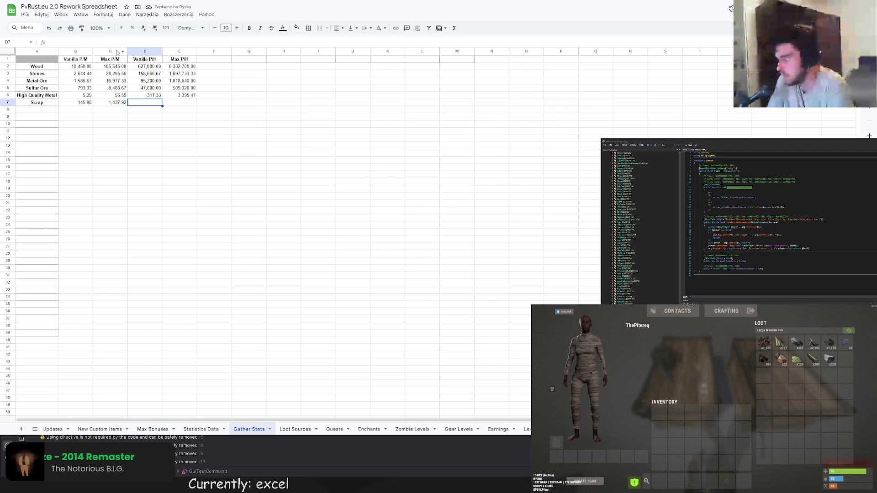
type("=")
left_click(83, 102)
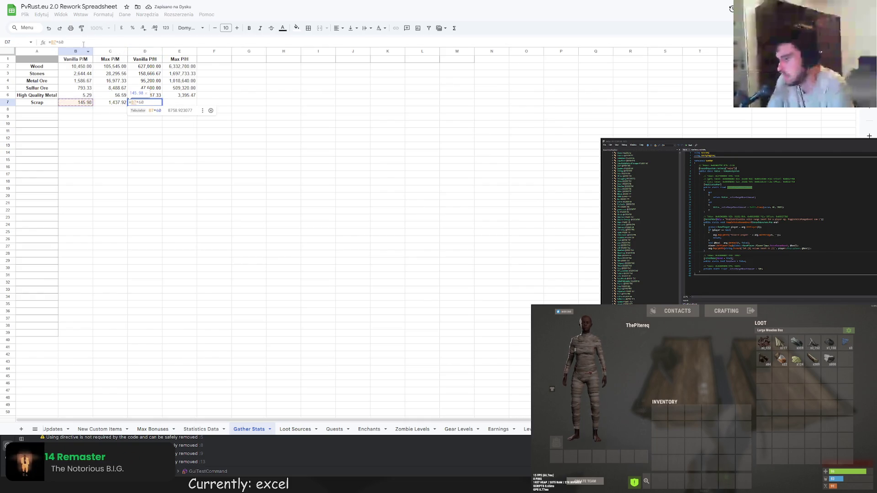
key("Tab")
type("=")
left_click(117, 102)
type("*60")
key("Return")
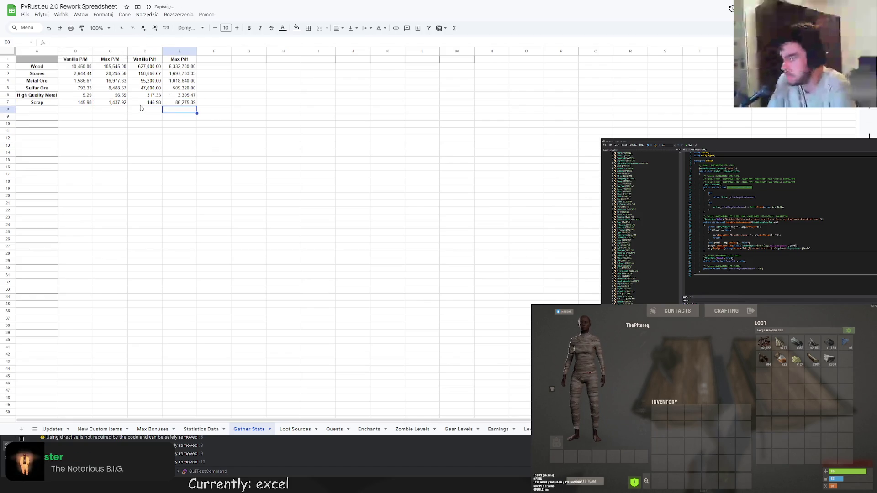
left_click(184, 102)
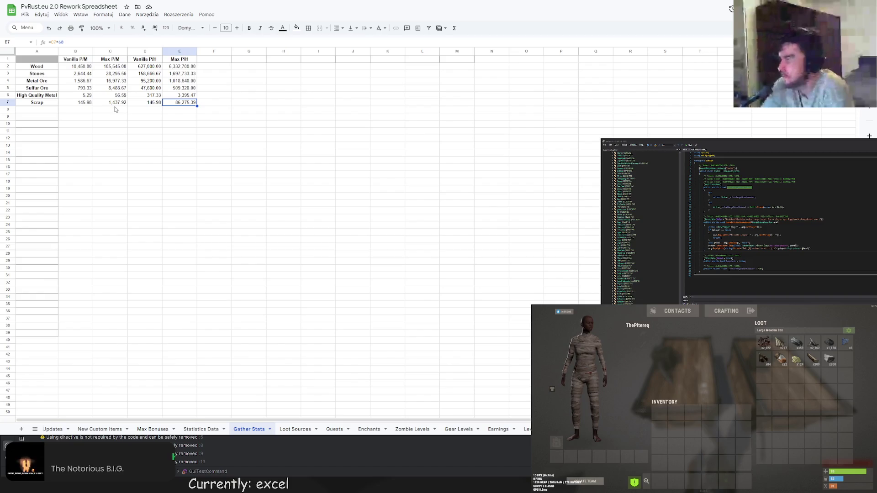
key("ctrl+Tab")
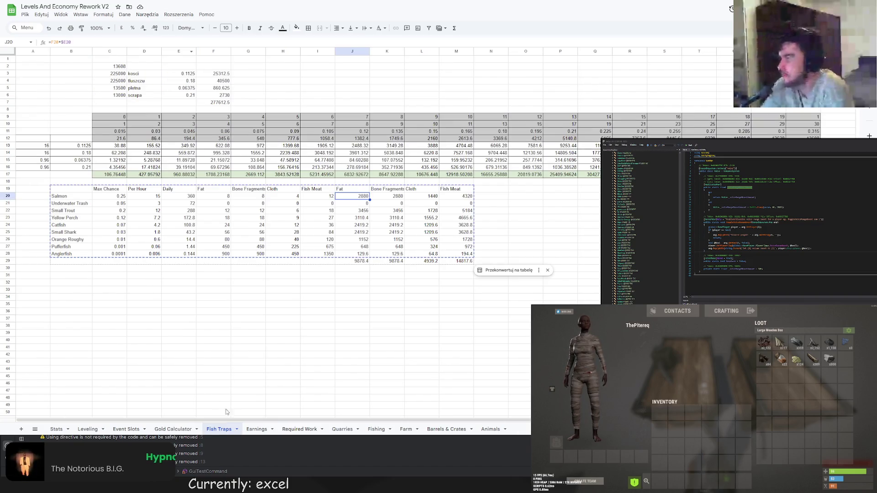
Copy the Quarries Max Per Minute and Output Per Hour tables C5:V23 and return to the PvRust file.
left_click(344, 429)
scroll(281, 372, "down", 5)
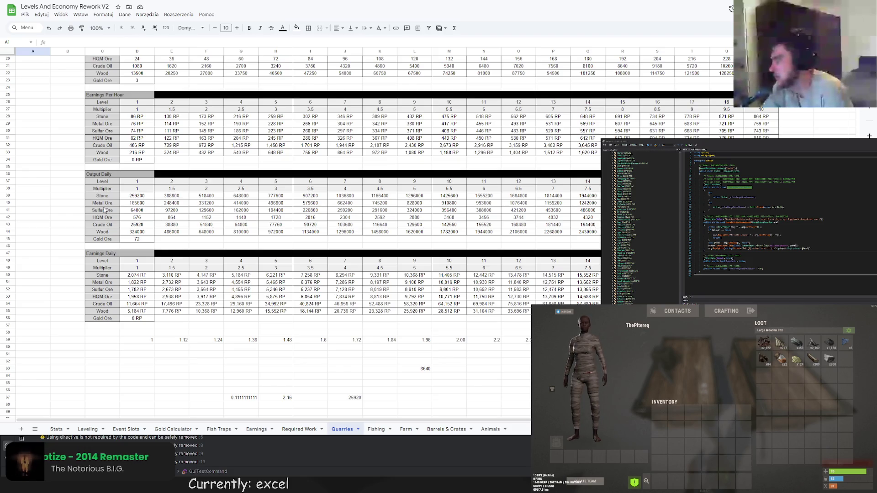
scroll(157, 263, "up", 5)
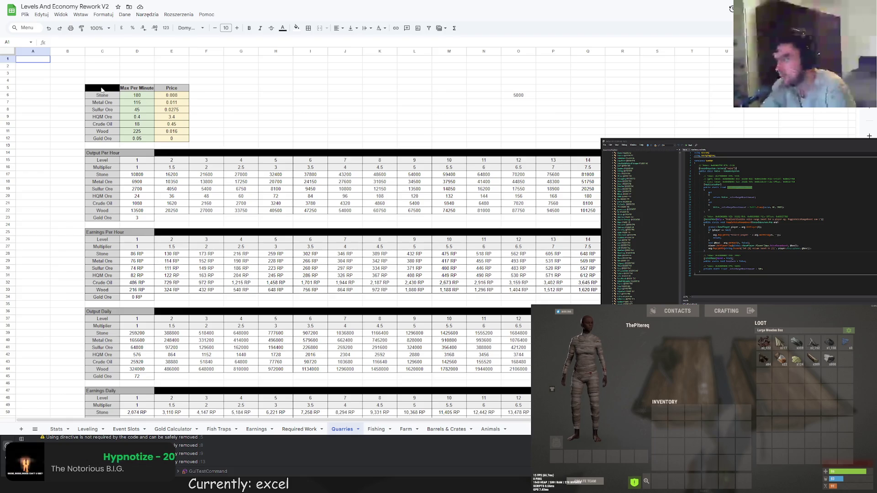
left_click_drag(101, 90, 760, 218)
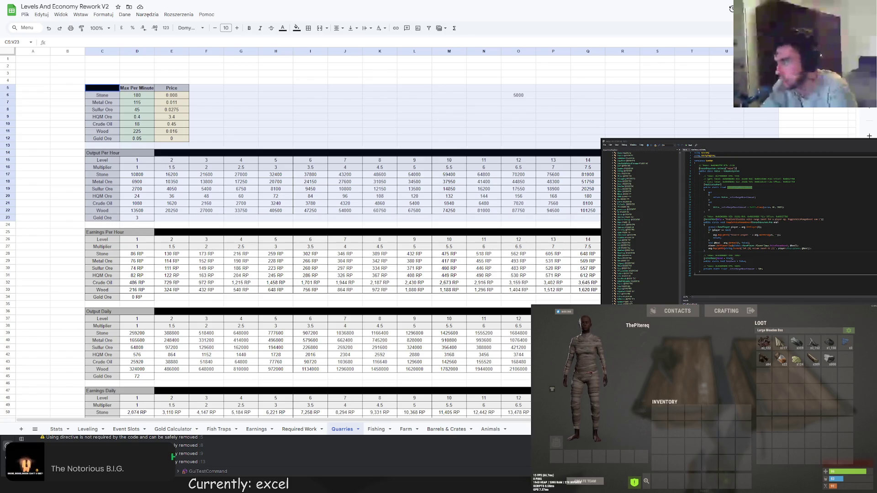
key("ctrl+c")
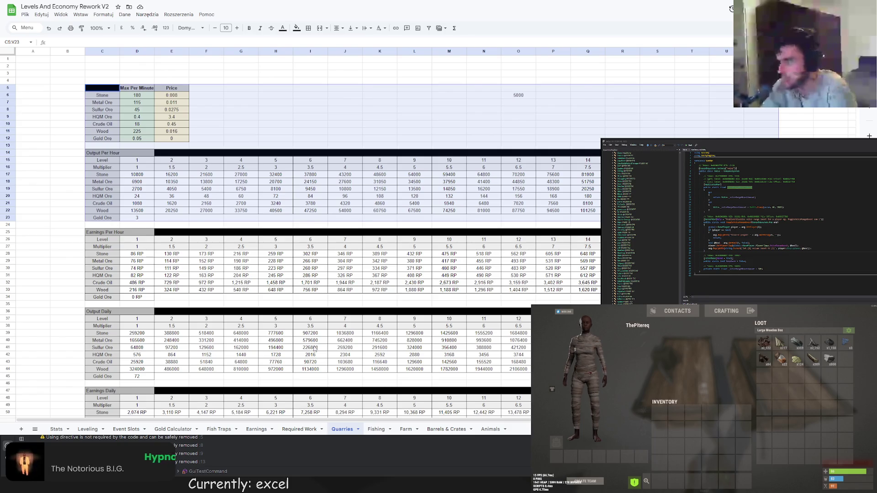
key("ctrl+Tab")
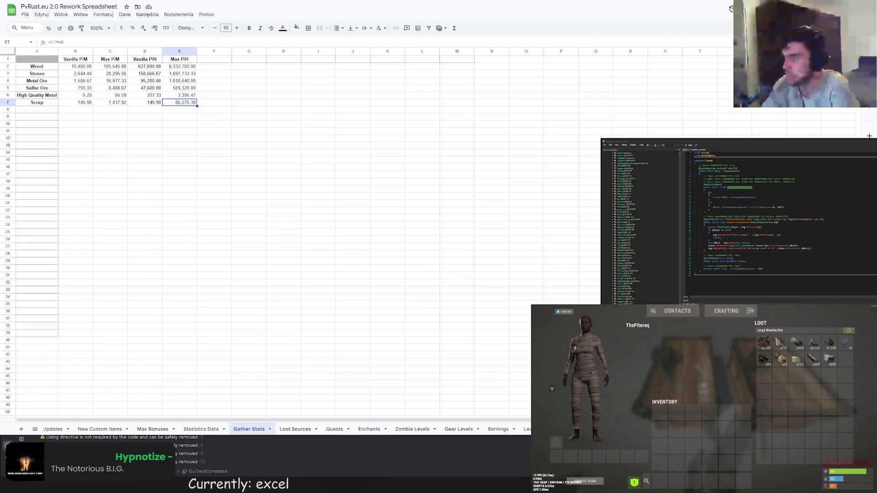
Add a blank sheet and paste the copied quarry tables at A1.
left_click(335, 430)
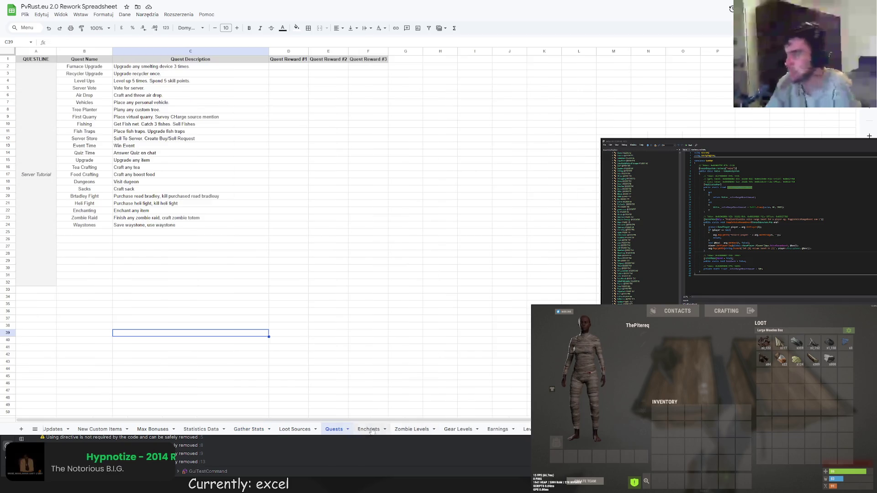
key("ctrl+shift+Page_Down")
left_click(138, 110)
left_click(33, 59)
key("ctrl+v")
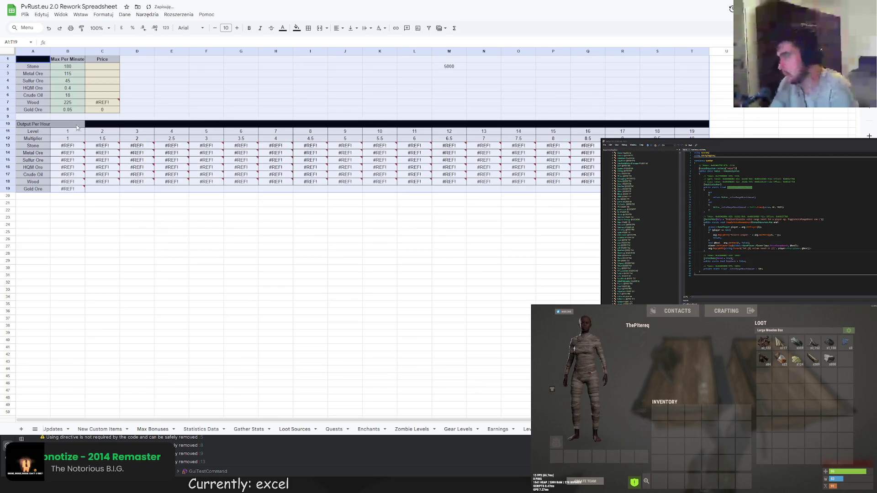
left_click(102, 73)
Clear the leftover #REF! and 0 values in the Price column C7:C8.
left_click(102, 66)
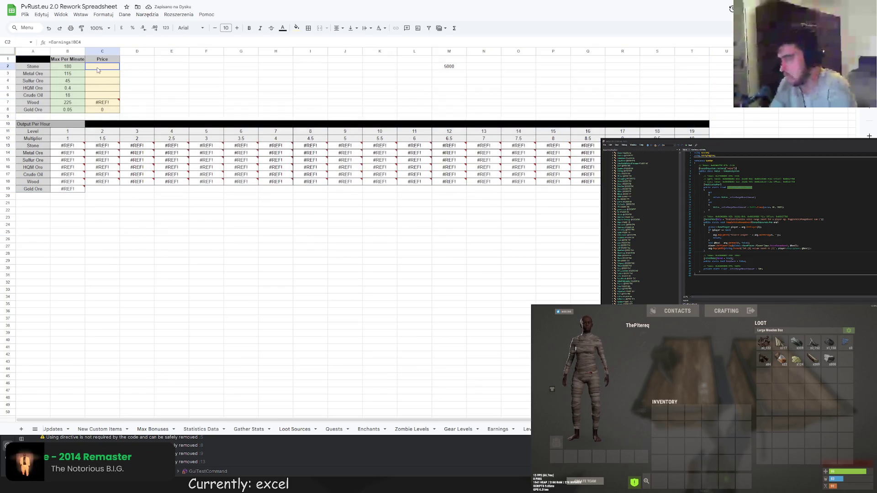
key("Down")
key("Down")
key("Down")
key("Down")
key("Down")
key("shift+Down")
key("Delete")
left_click(172, 88)
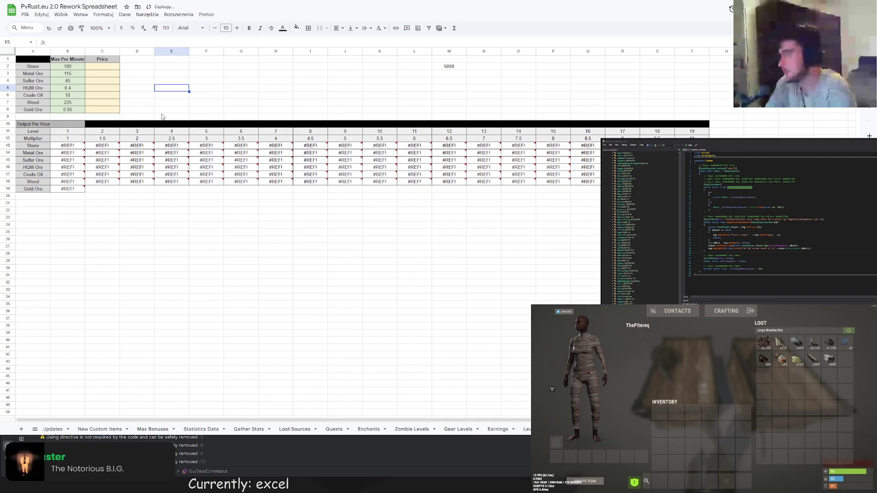
Inspect the broken B13 formula, the row-12 level multipliers and M2 value.
left_click(68, 145)
left_click(62, 41)
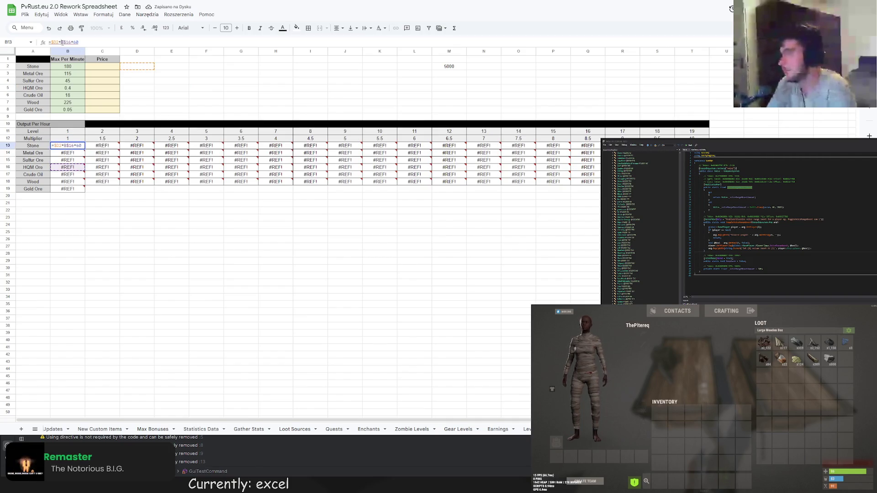
left_click(137, 200)
left_click(93, 139)
left_click(136, 138)
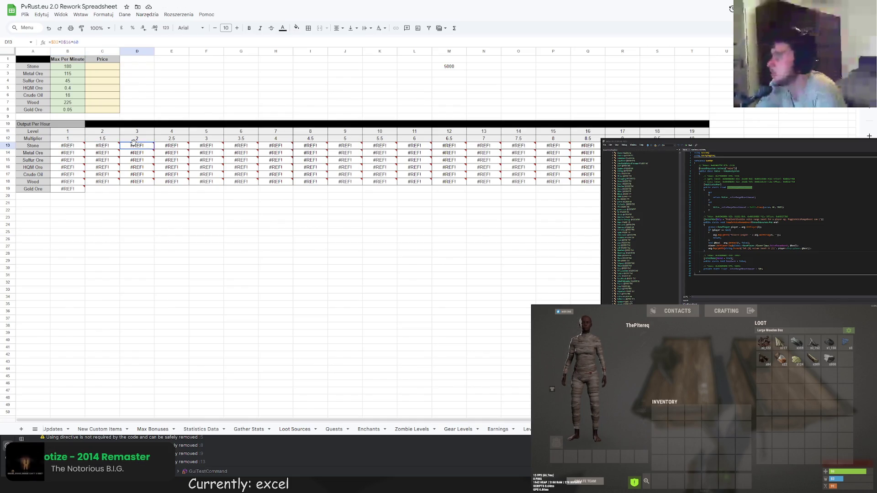
left_click(172, 139)
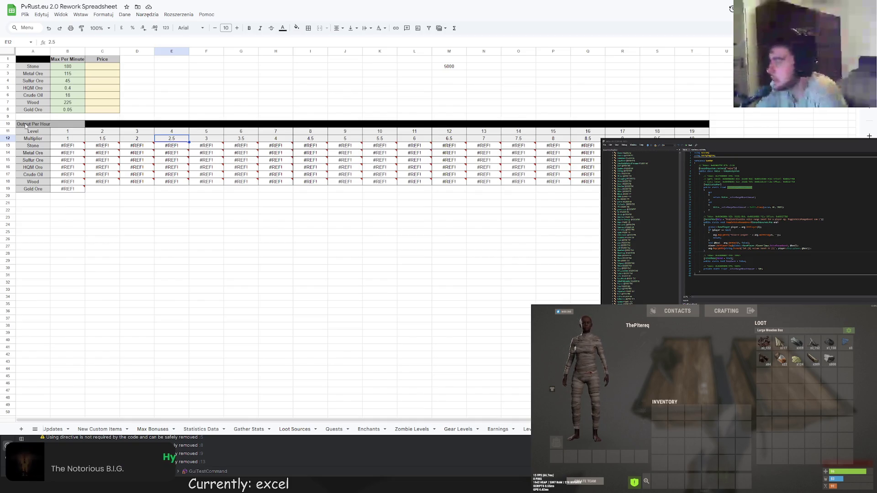
left_click(67, 146)
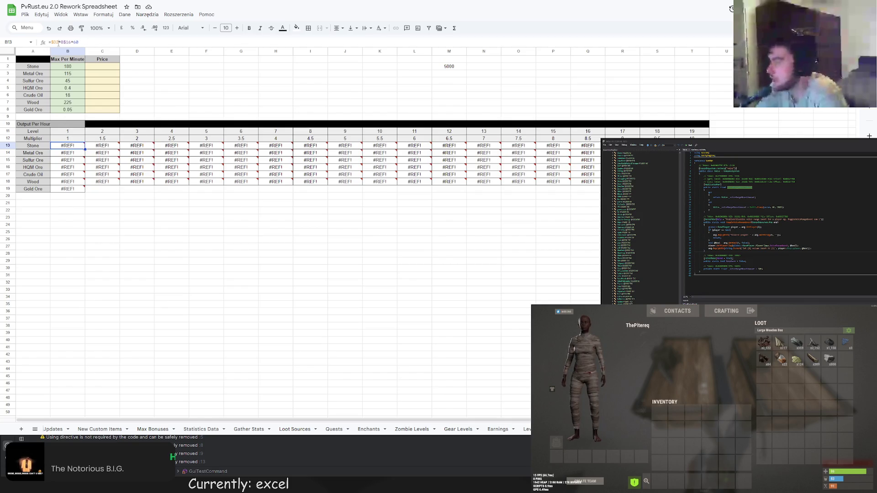
left_click(59, 42)
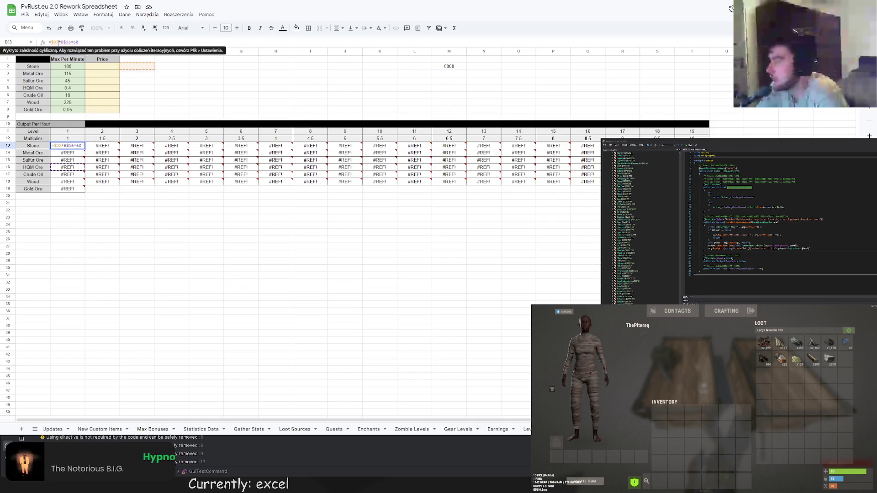
left_click(345, 67)
left_click(446, 67)
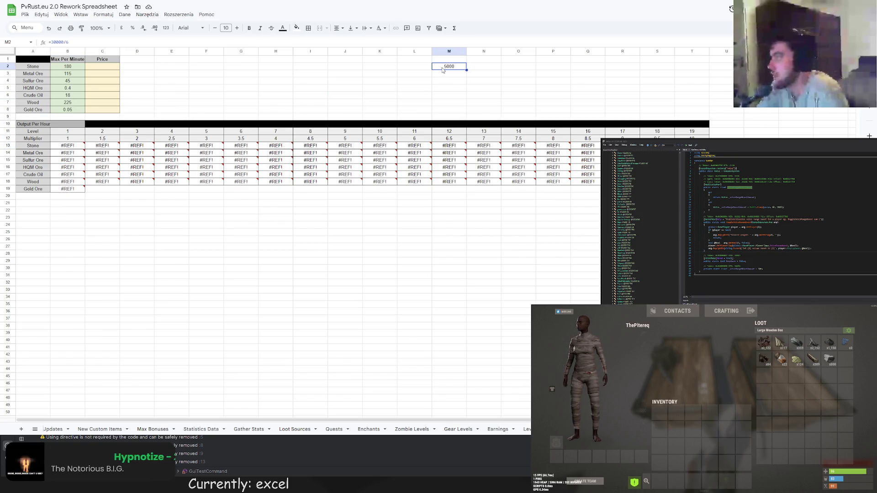
Rewrite the Stone output formula B13 as =B2*B12*60.
left_click(68, 145)
left_click(90, 42)
left_click_drag(90, 41, 54, 42)
key("BackSpace")
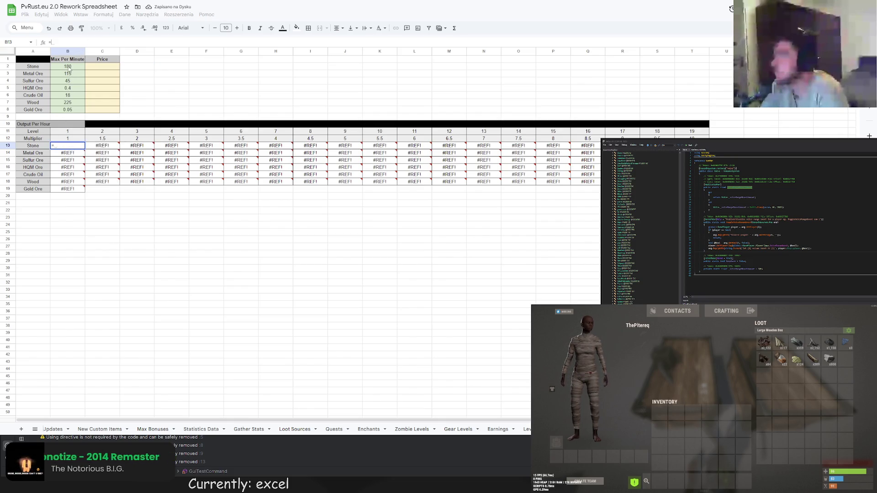
left_click(68, 66)
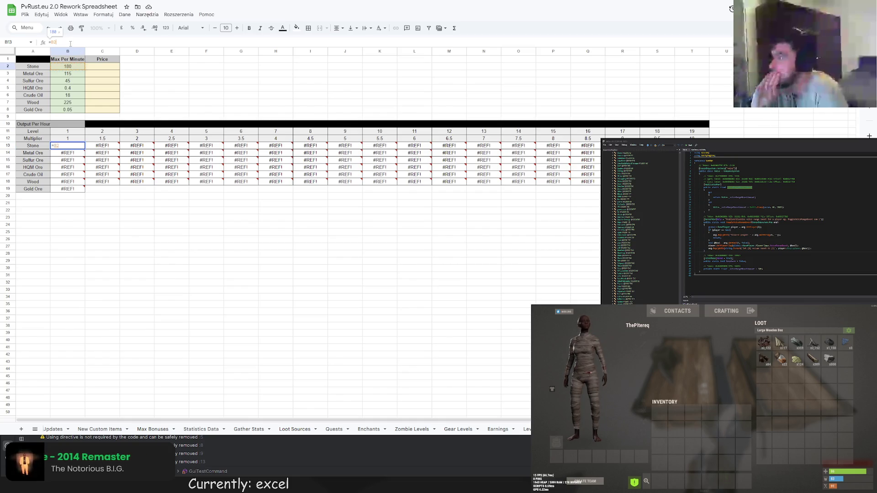
type("*")
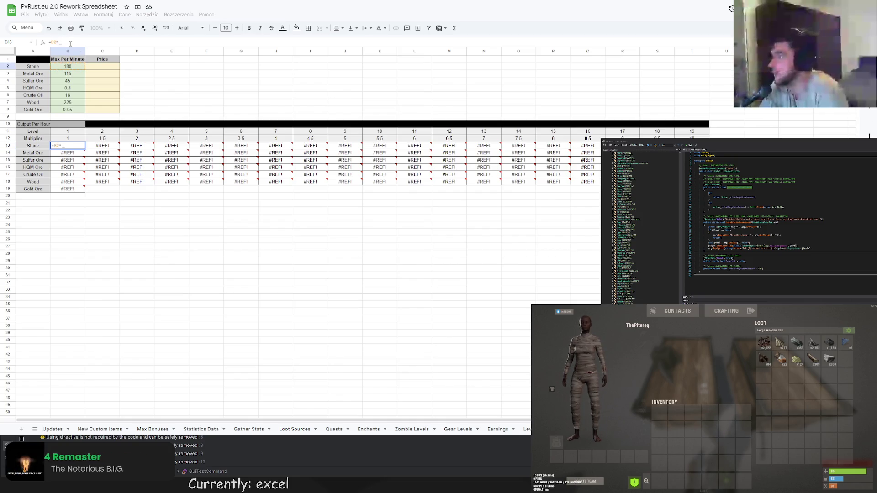
left_click(81, 139)
key("Return")
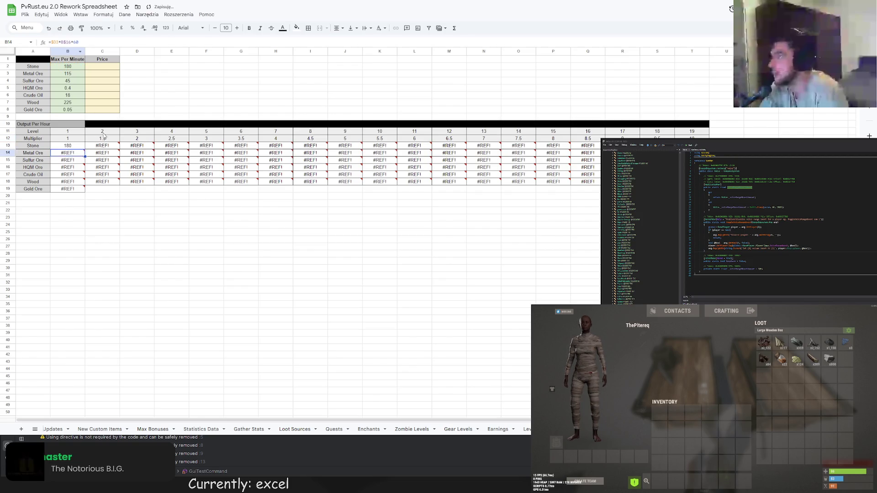
left_click(99, 147)
left_click(67, 146)
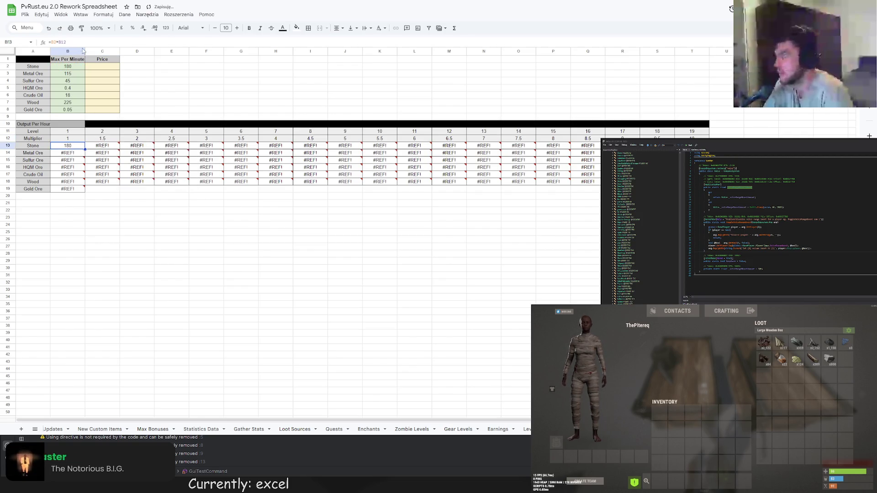
double_click(68, 146)
type("*60")
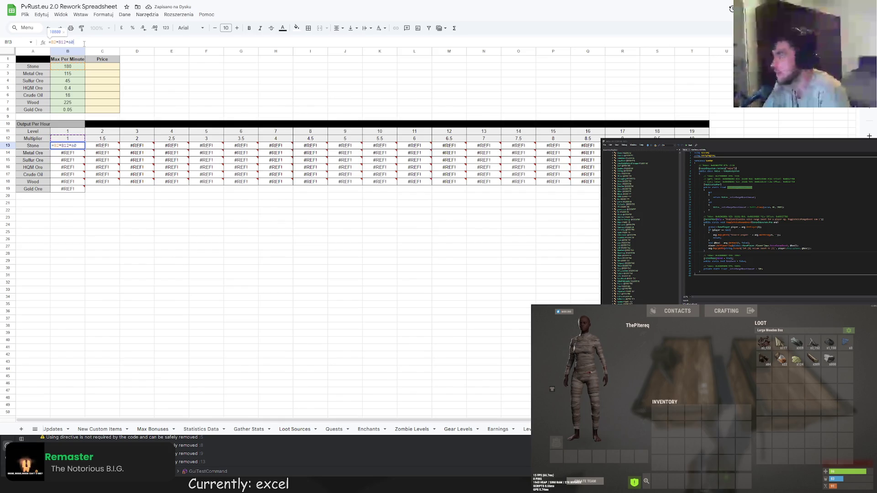
key("Return")
Fill the B13 formula right across row 13 and down through the Wood row to T18.
left_click(68, 147)
double_click(67, 146)
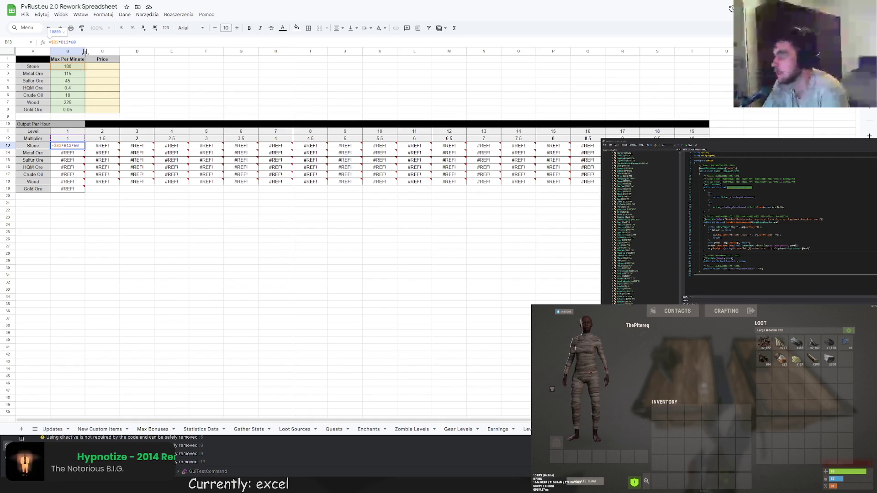
key("Return")
key("Up")
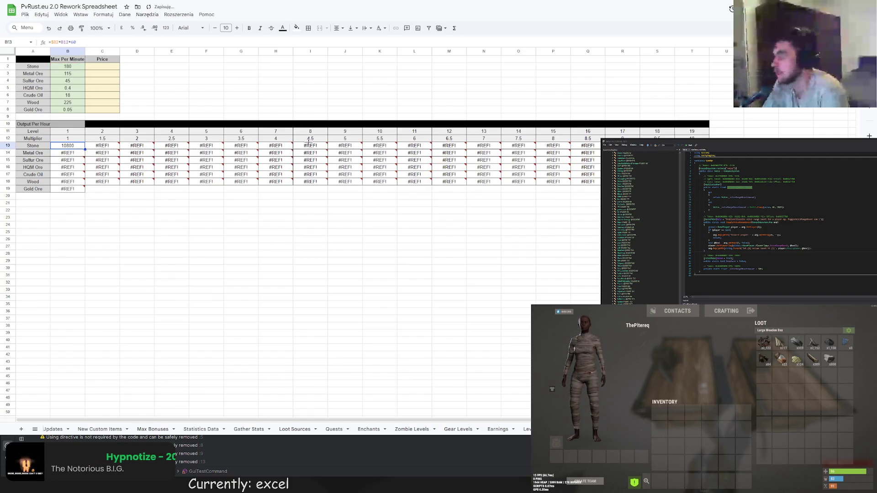
key("ctrl+shift+Right")
key("ctrl+r")
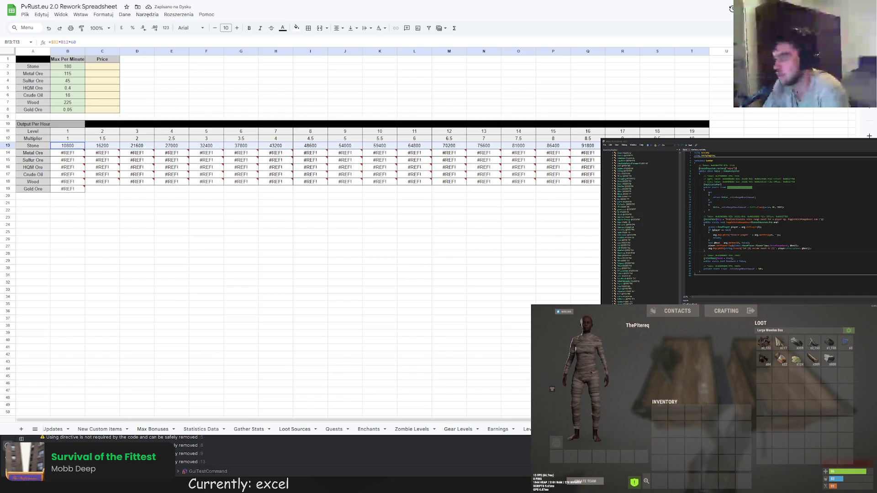
key("ctrl+d")
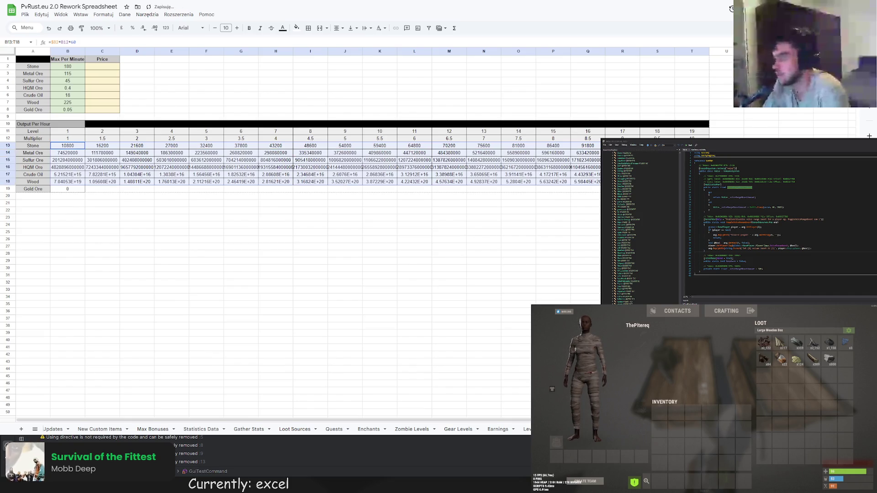
left_click(68, 146)
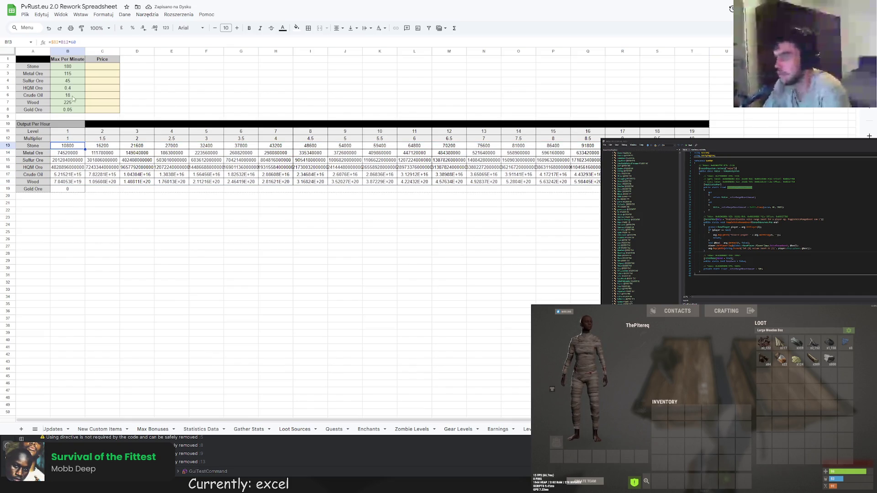
Anchor the B13 formula references with $ after checking the Metal Ore formula in B14.
double_click(67, 153)
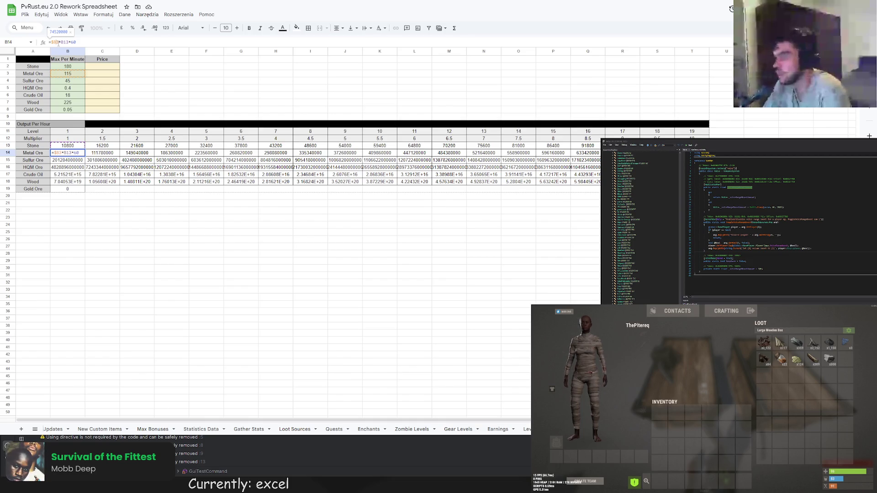
left_click(74, 146)
left_click(61, 42)
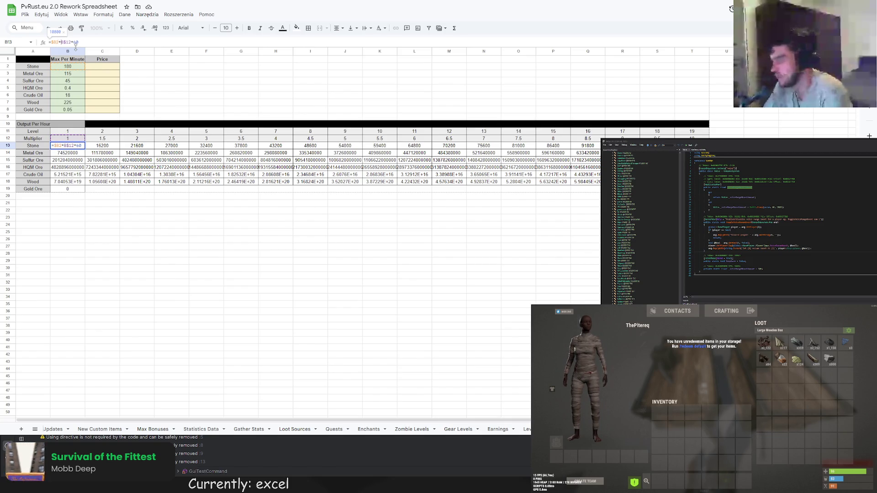
key("Return")
Fill the corrected formula across B13:T18 so Metal Ore level 1 reads 6900.
key("Up")
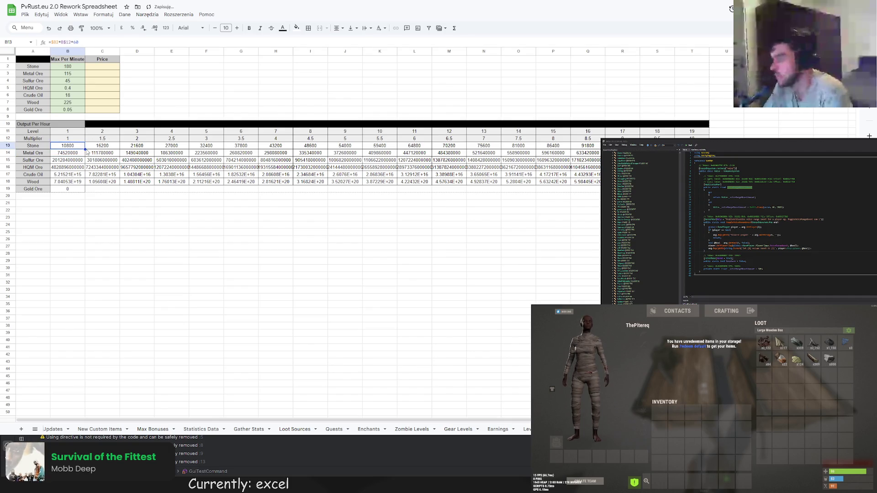
key("ctrl+shift+Right")
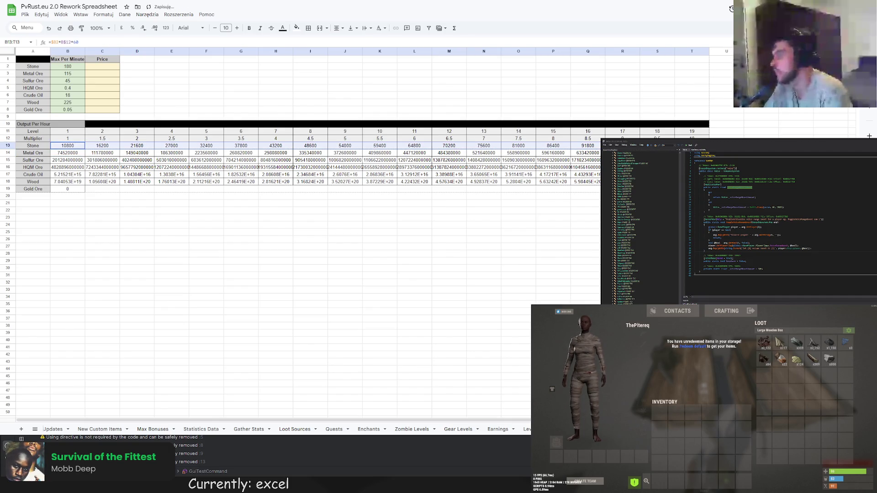
key("shift+Down")
key("shift+Down")
key("shift+Down")
key("ctrl+d")
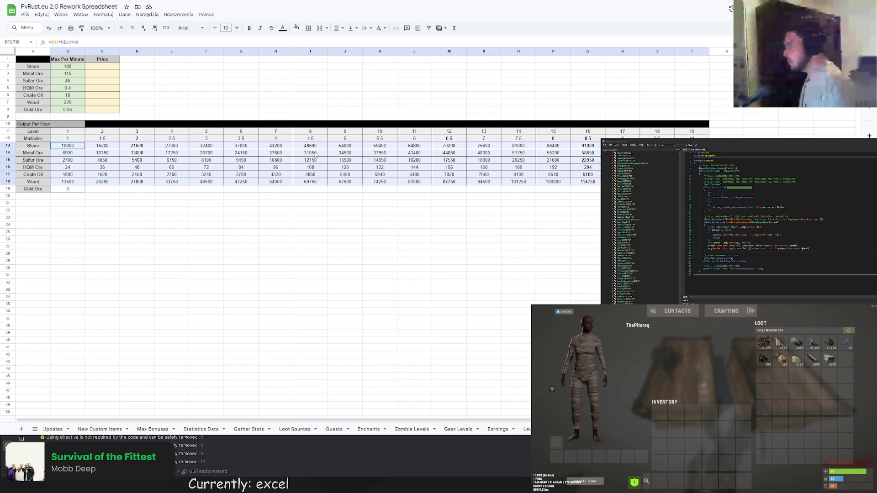
left_click(694, 124)
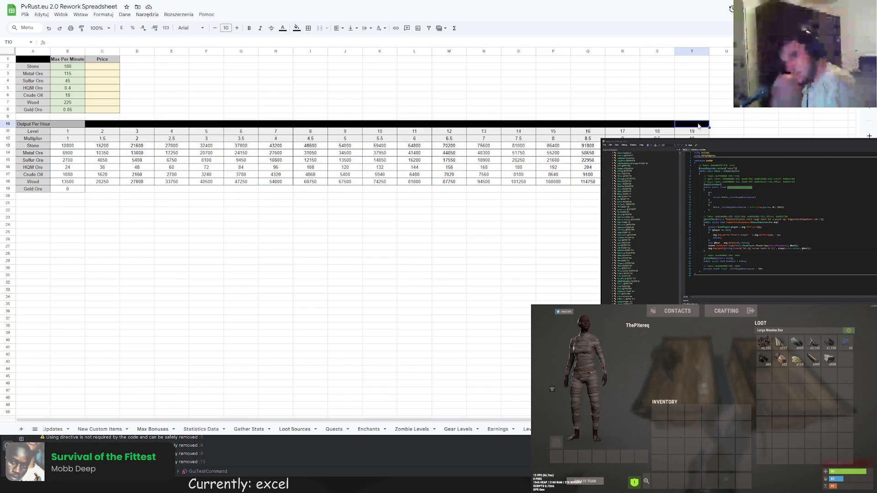
Edit the Gold Ore level-1 formula in B19 from the Wood row so it shows 3.
left_click(726, 117)
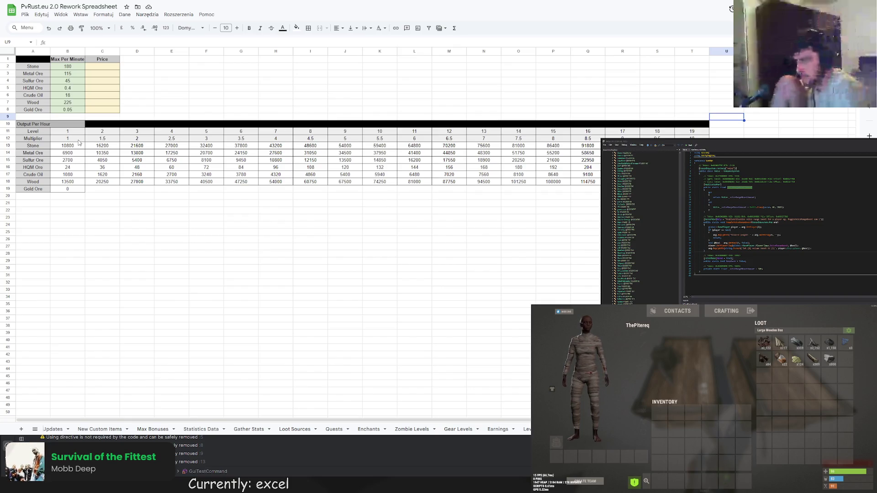
double_click(67, 189)
type("=")
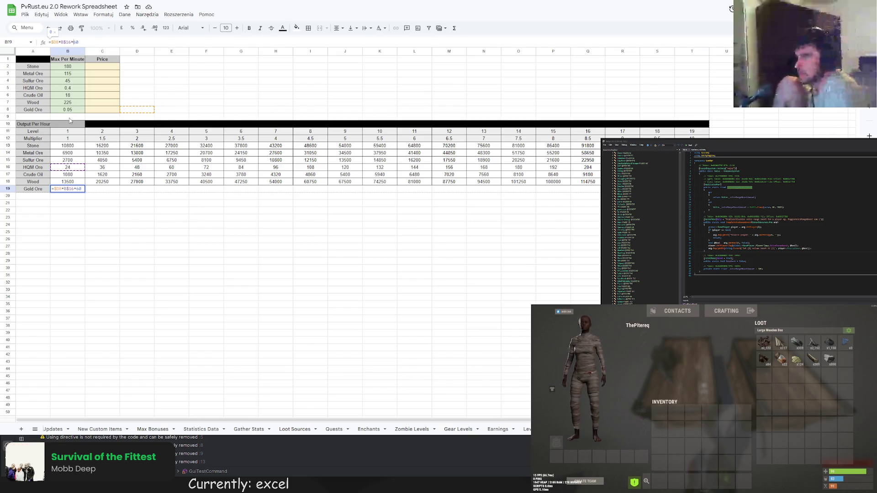
left_click(70, 182)
key("Return")
left_click(73, 183)
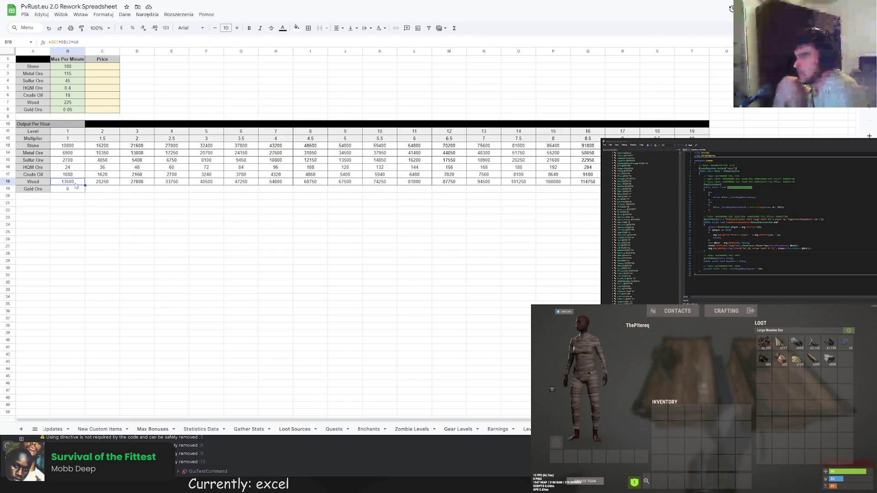
left_click(69, 189)
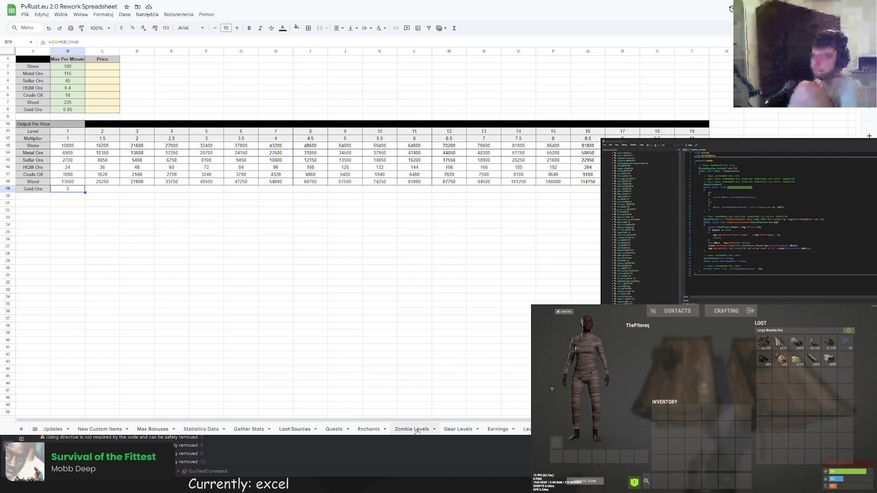
scroll(182, 432, "up", 1)
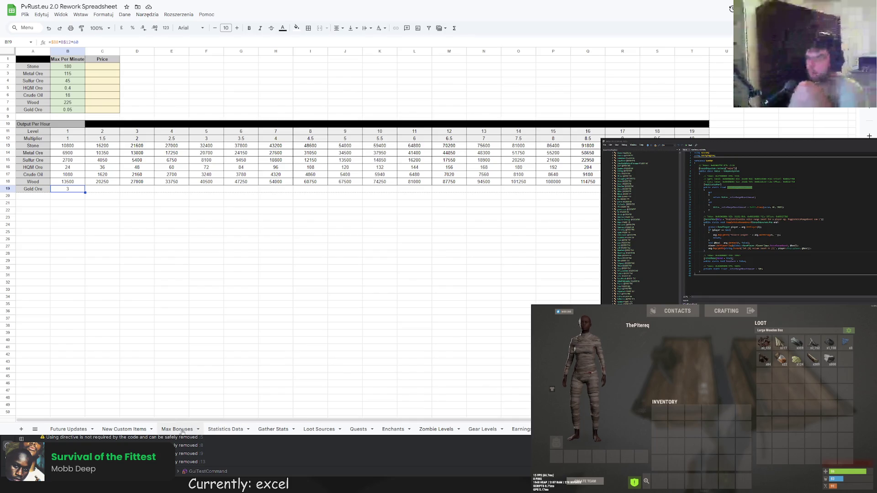
Review Statistics Data and Gather Stats, then switch to Levels And Economy Rework V2.
left_click(225, 429)
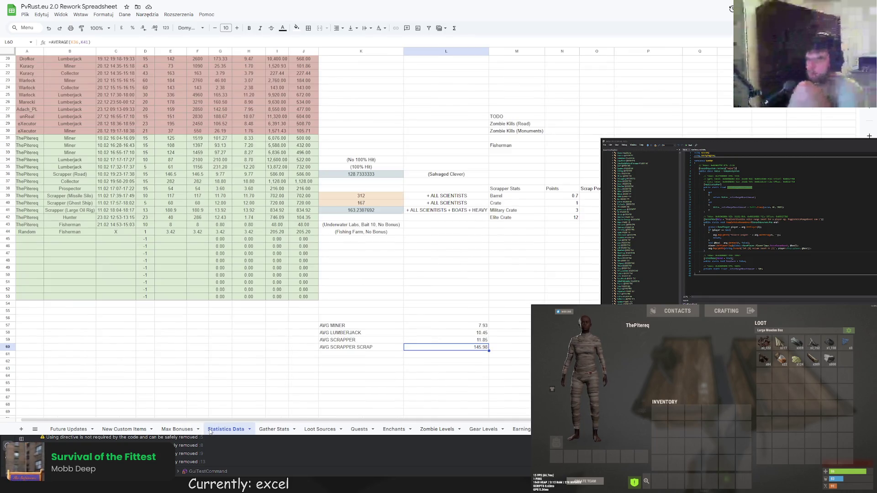
left_click(274, 429)
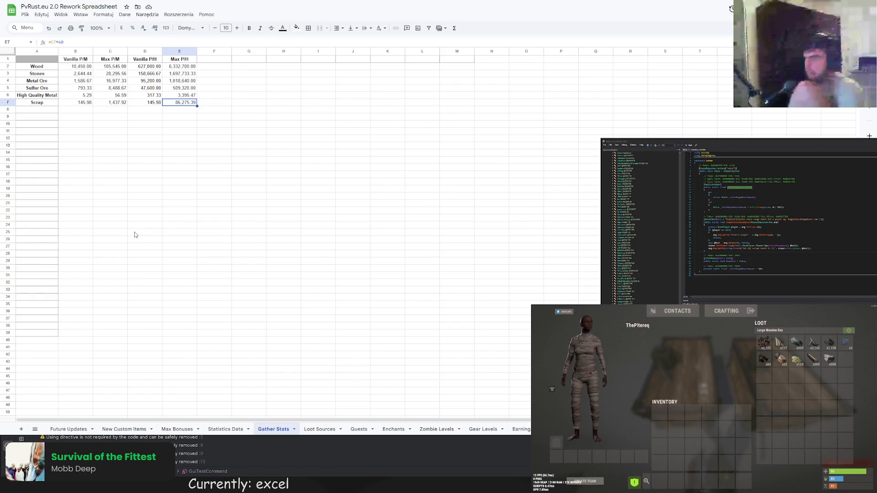
key("ctrl+shift+Page_Down")
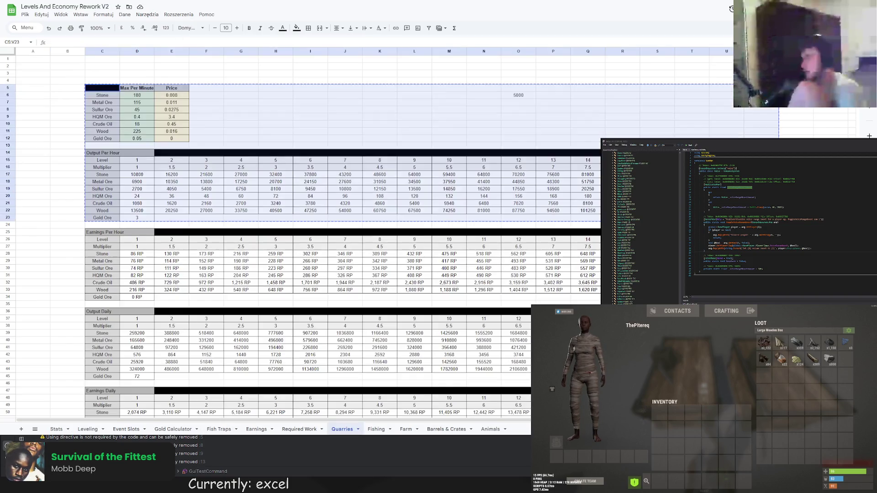
key("ctrl+Tab")
left_click(387, 249)
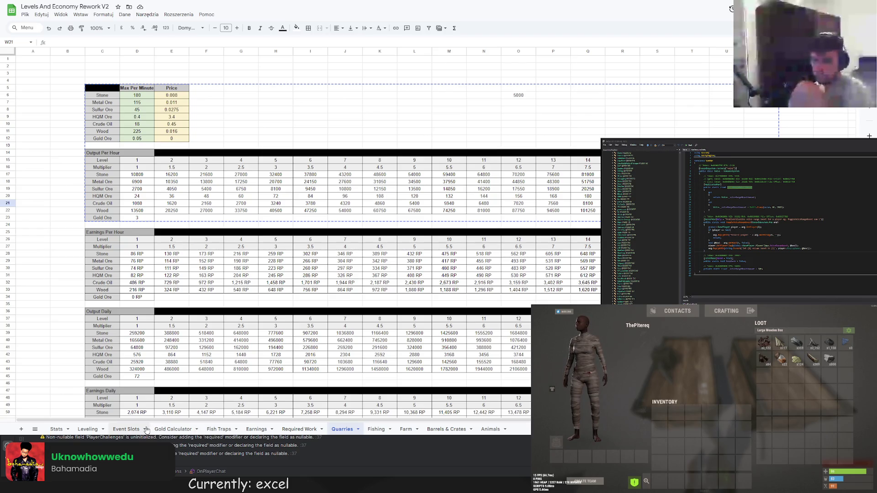
left_click(256, 429)
left_click_drag(196, 419, 439, 419)
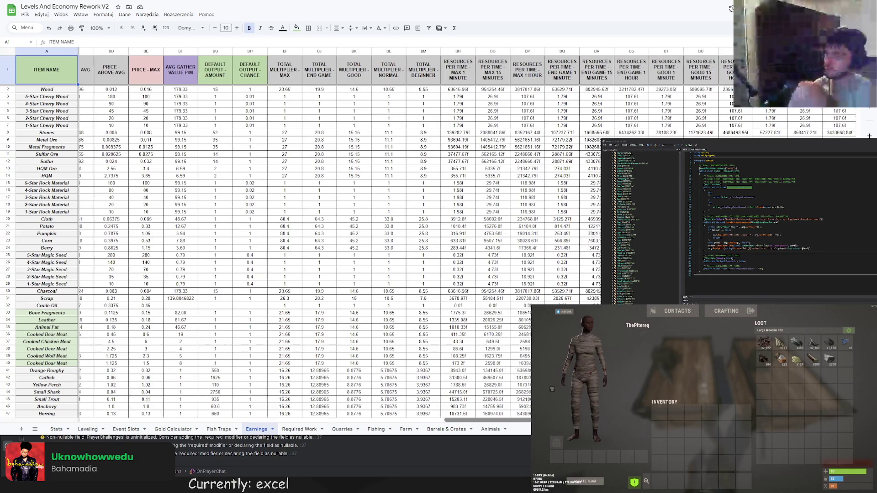
left_click_drag(438, 420, 500, 420)
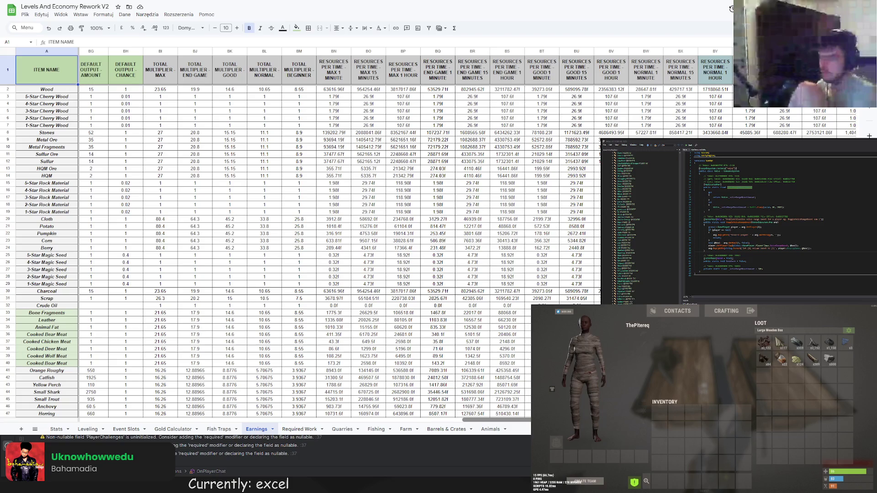
left_click_drag(501, 420, 514, 419)
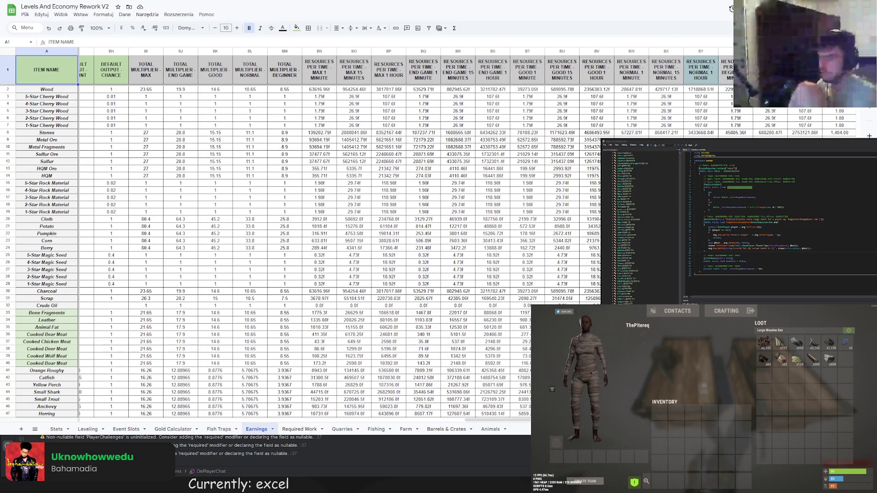
left_click(320, 146)
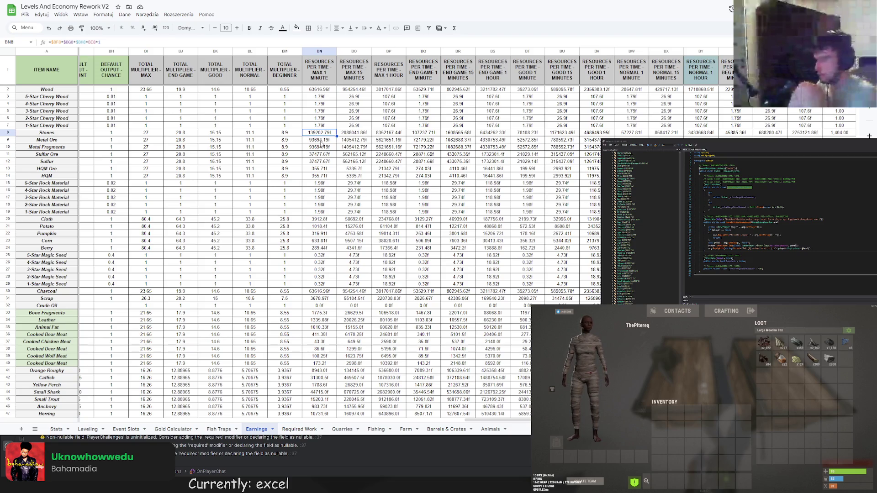
left_click(341, 429)
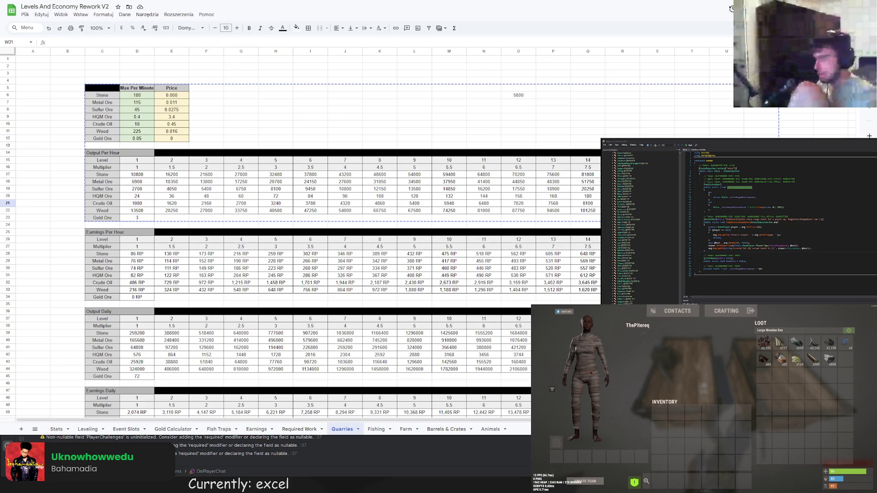
left_click(761, 174)
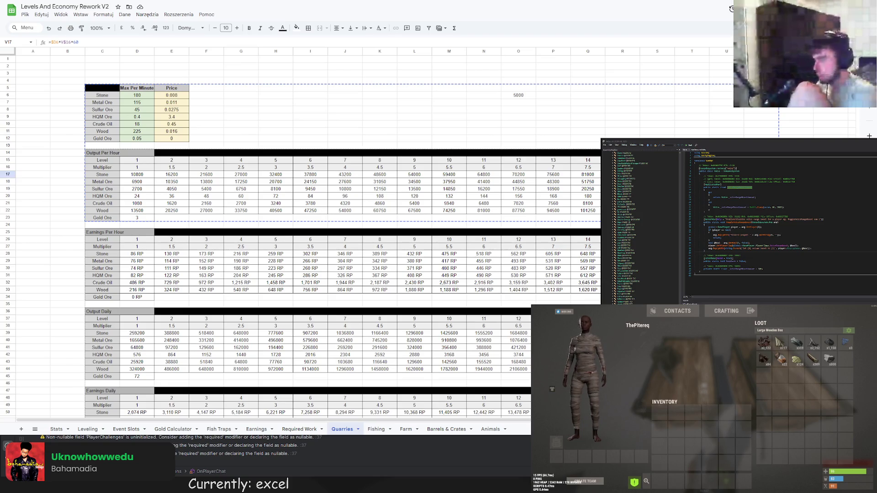
scroll(344, 240, "down", 1)
scroll(342, 240, "down", 1)
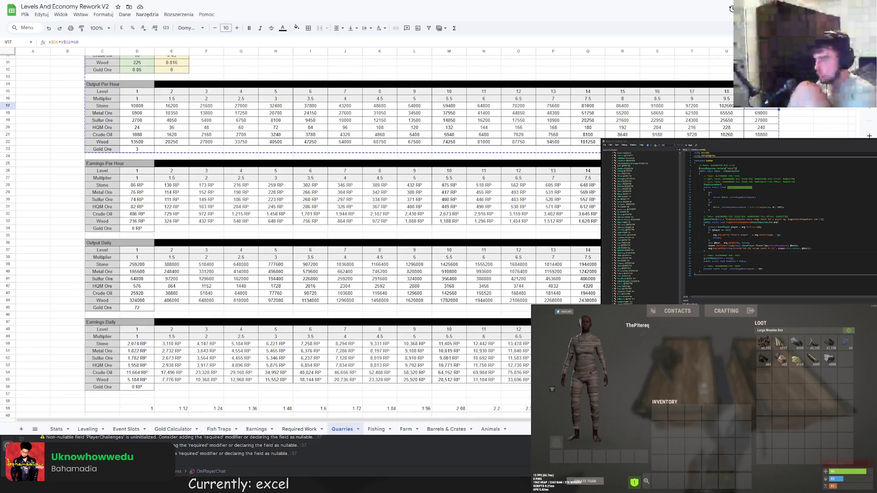
scroll(343, 240, "down", 1)
scroll(343, 240, "up", 3)
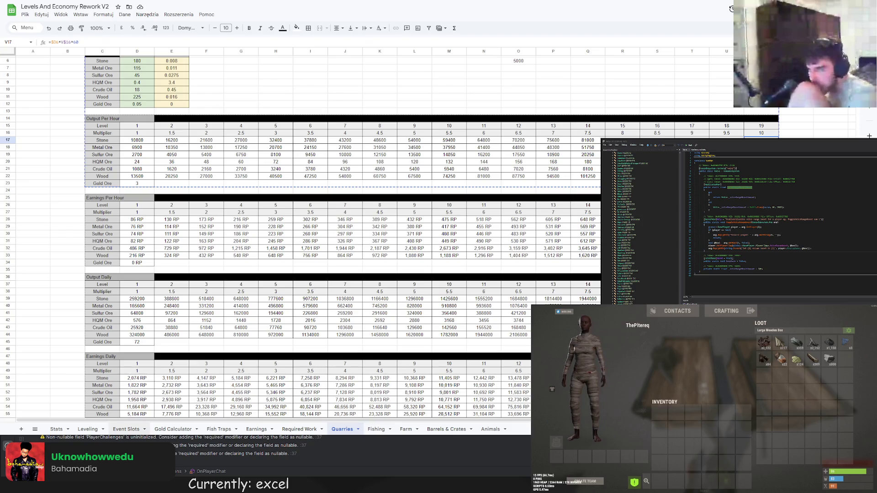
left_click(89, 429)
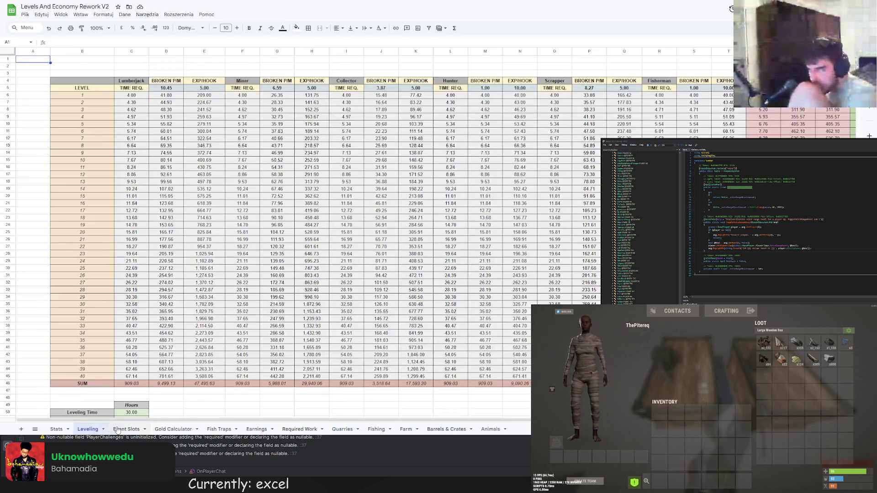
left_click(126, 429)
left_click(173, 429)
left_click(220, 429)
left_click(257, 429)
left_click(320, 162)
left_click(319, 168)
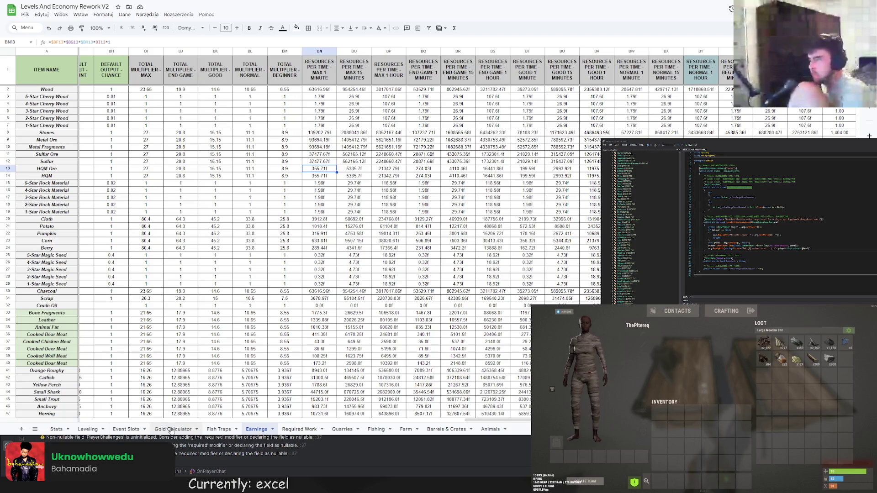
left_click(343, 430)
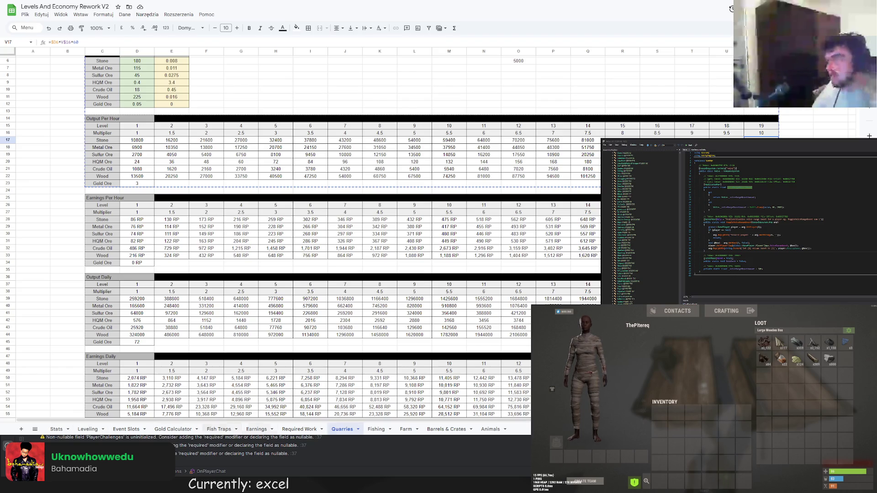
Switch to the V2 Earnings sheet.
left_click(256, 429)
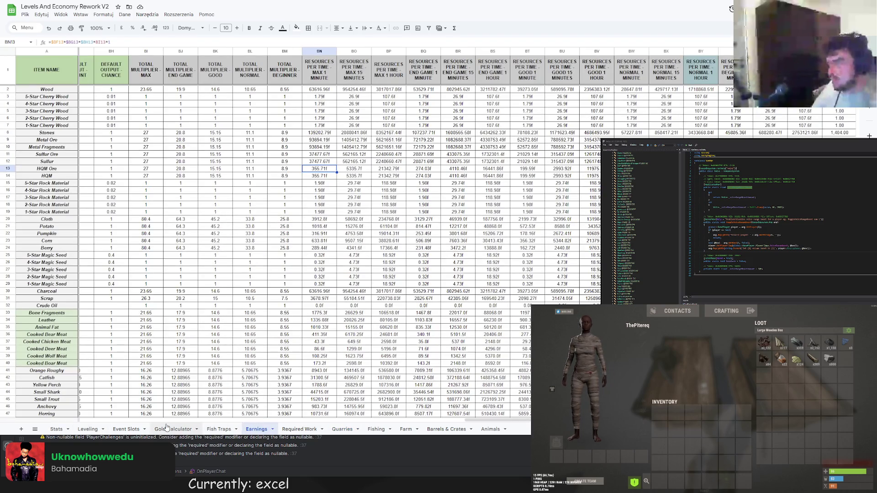
left_click_drag(483, 421, 517, 421)
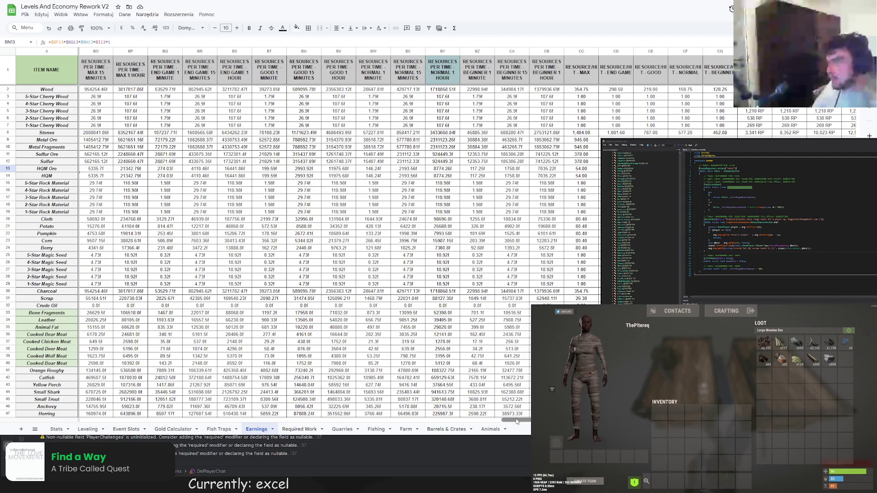
left_click_drag(517, 421, 527, 421)
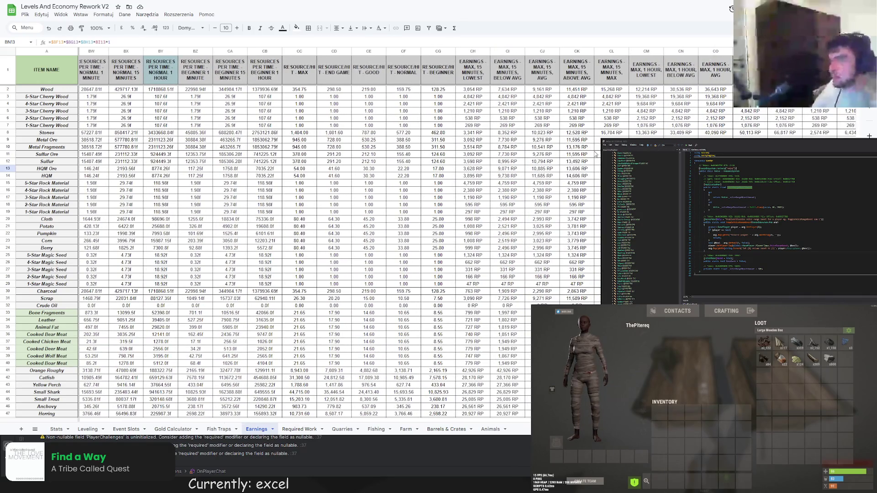
left_click(577, 132)
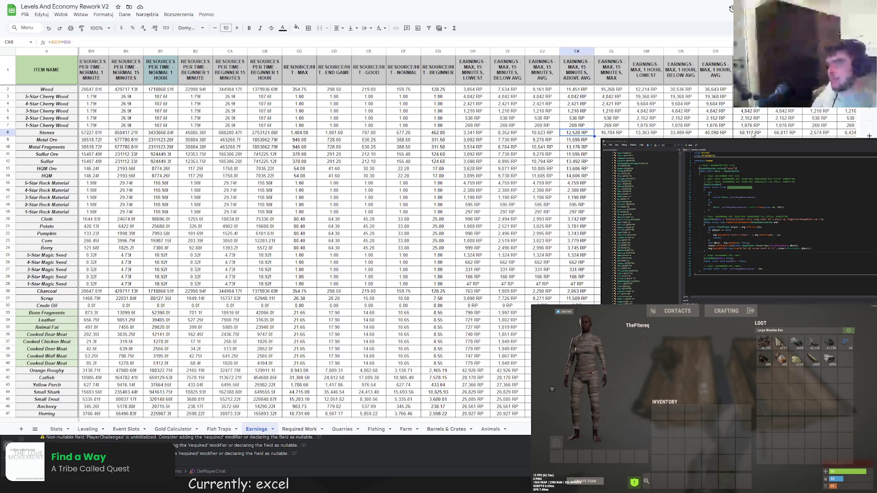
left_click(734, 133)
key("Right")
key("Left")
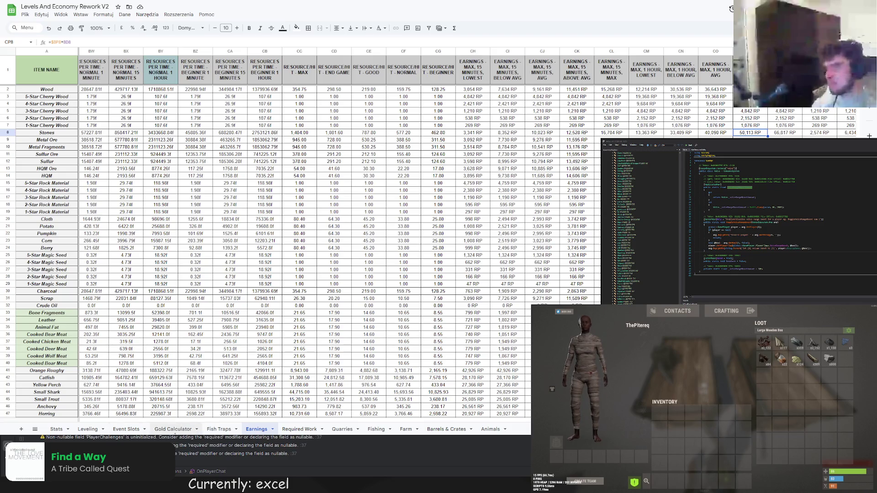
key("ctrl+Tab")
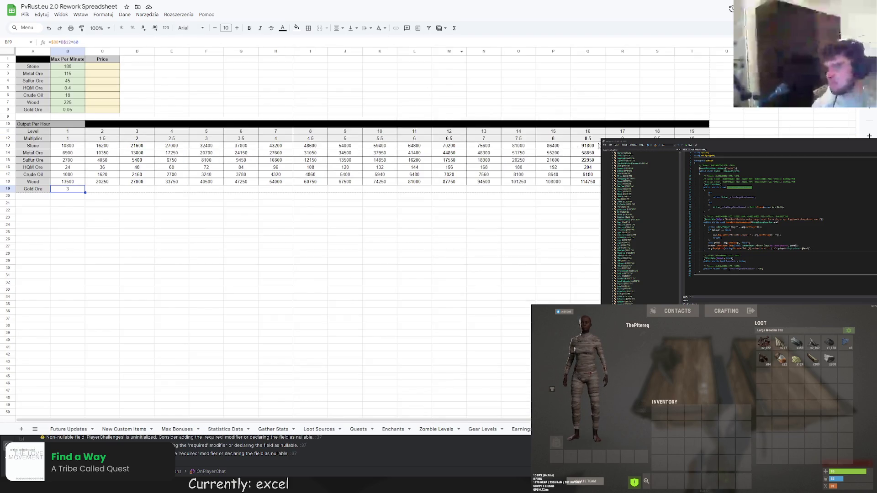
key("ctrl+Tab")
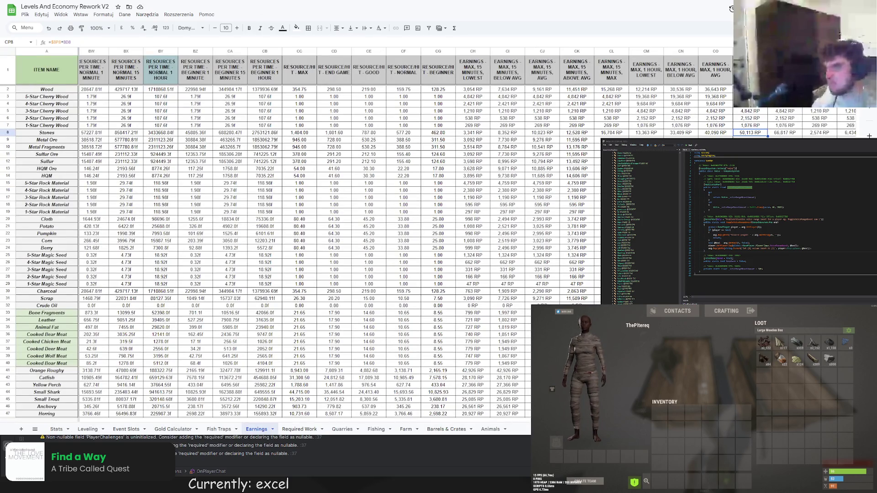
Review the V2 Quarries sheet, then switch to the PvRust.eu 2.0 Rework Spreadsheet.
left_click(343, 429)
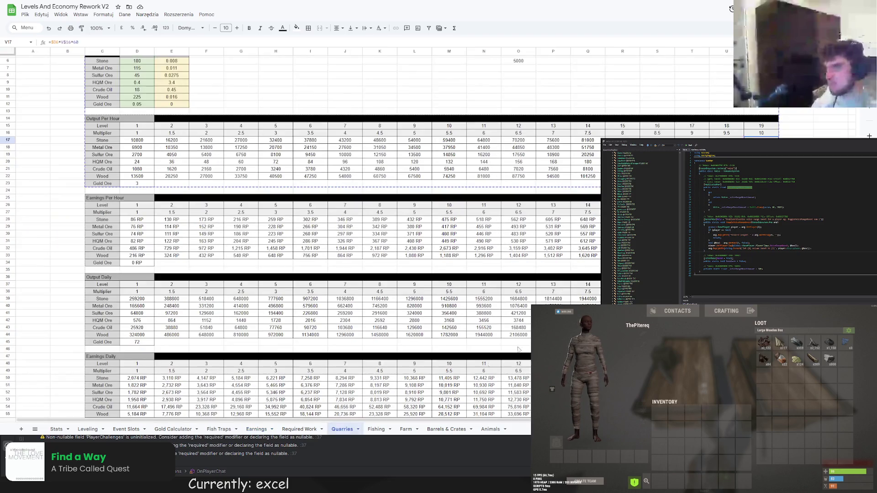
scroll(345, 384, "down", 3)
scroll(345, 384, "down", 3)
scroll(345, 274, "up", 1)
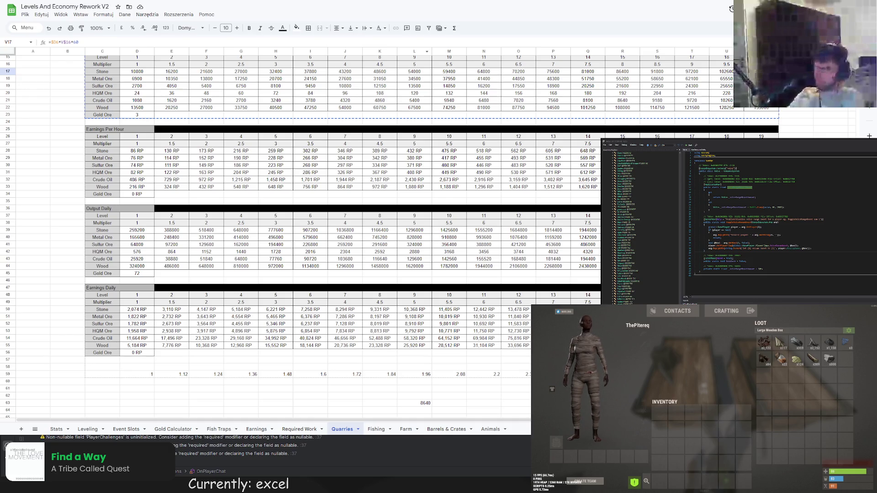
key("ctrl+Tab")
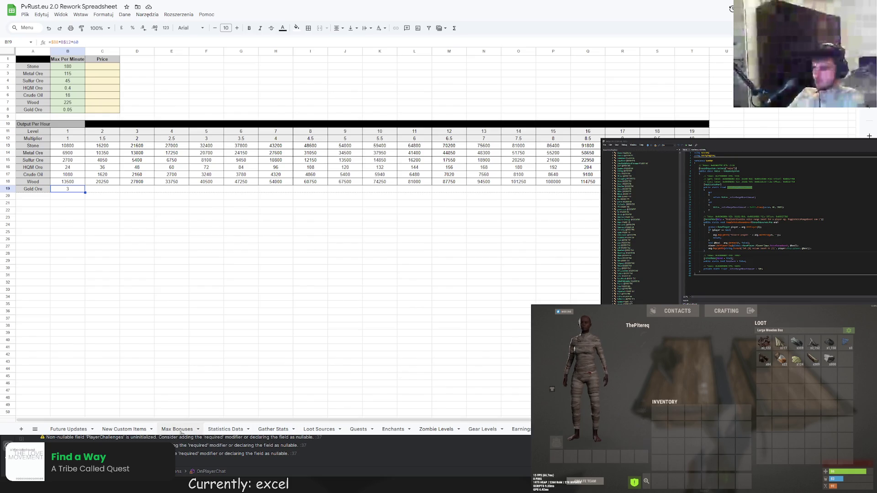
Browse the sheet tabs and land on the Gather Stats sheet.
left_click(177, 429)
left_click(225, 430)
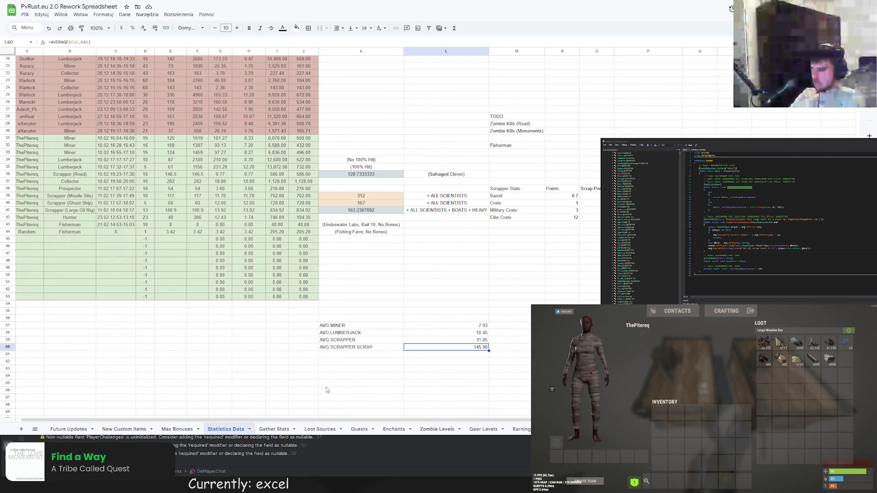
left_click(176, 430)
left_click(127, 430)
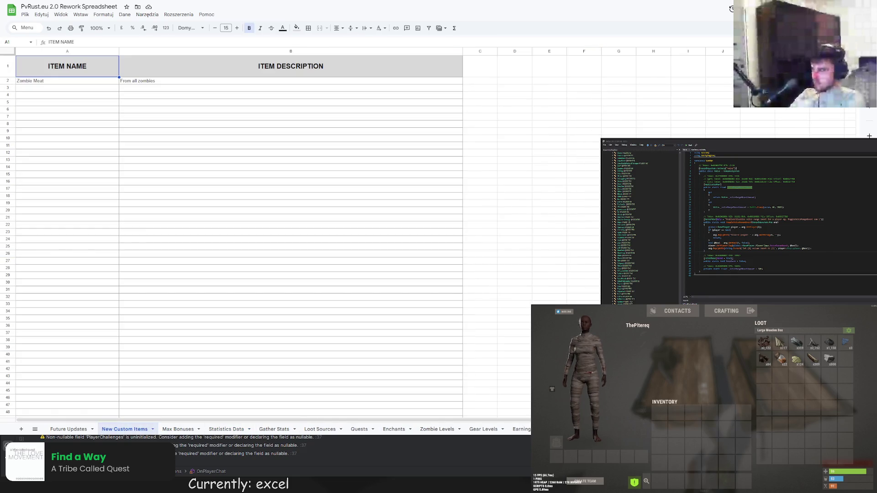
left_click(274, 430)
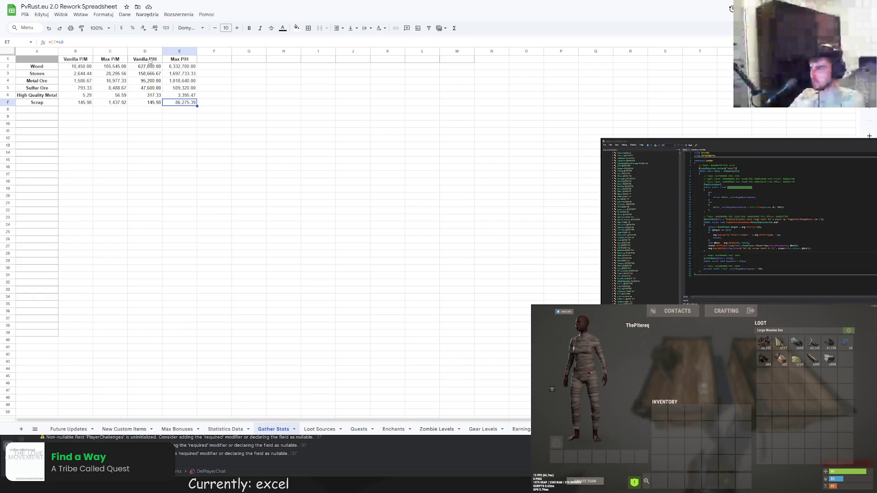
Copy the per-hour headers into F1:G1 and rename them Vanilla P/15M and Max P/15M.
left_click(213, 61)
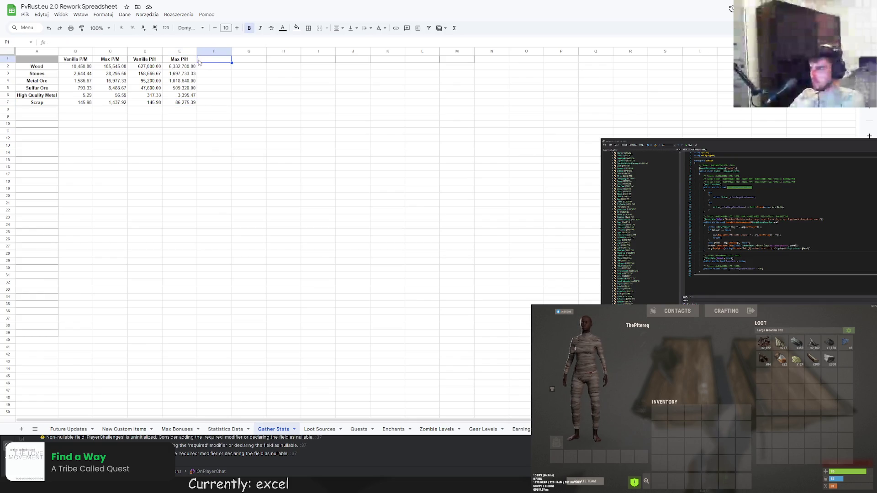
left_click_drag(145, 59, 180, 59)
key("ctrl+c")
left_click(212, 61)
key("ctrl+v")
double_click(216, 59)
key("BackSpace")
type("15M")
key("Return")
double_click(248, 59)
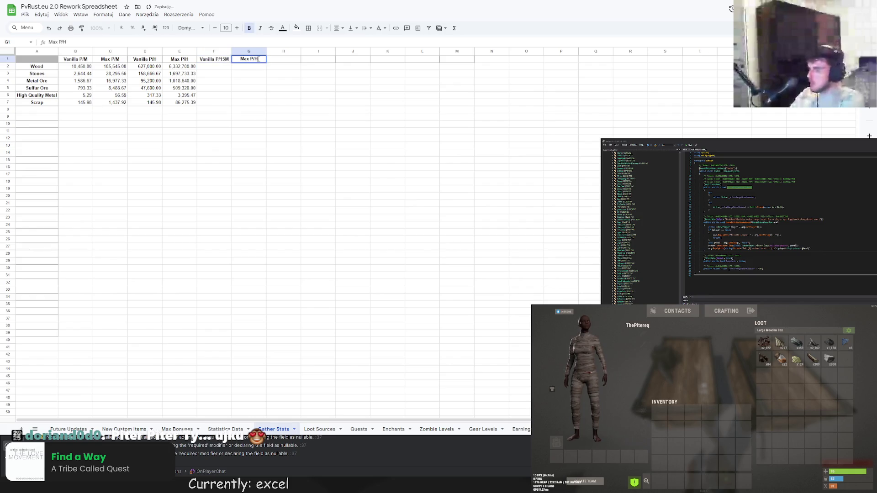
key("BackSpace")
type("15M")
key("Return")
Enter =B2*15 in F2 and fill it down column F to Scrap.
left_click(214, 67)
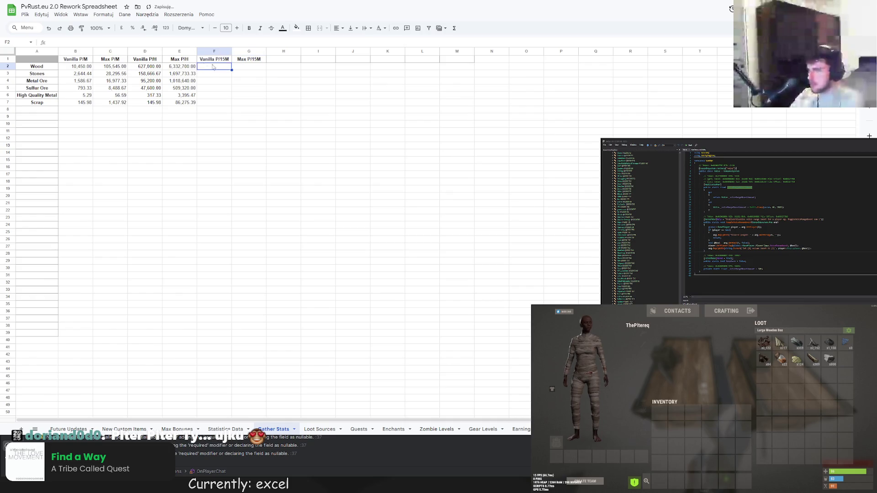
type("=B2")
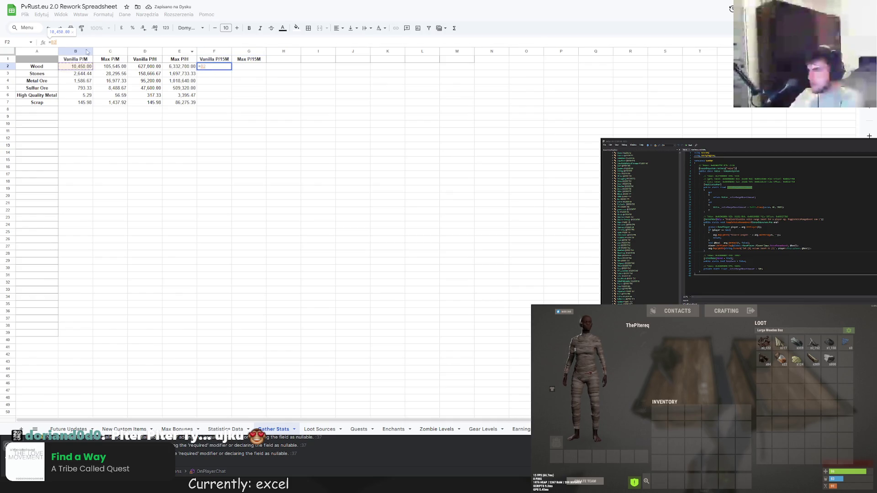
type("*15")
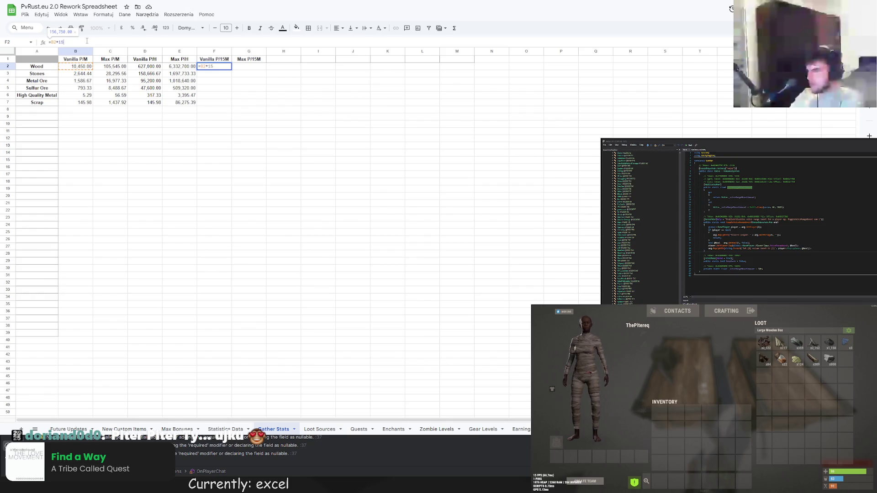
key("Return")
key("Escape")
left_click(213, 66)
left_click_drag(231, 69, 232, 103)
Enter =C2*15 in G2, fill it down column G, then select both new 15-minute columns.
left_click(249, 67)
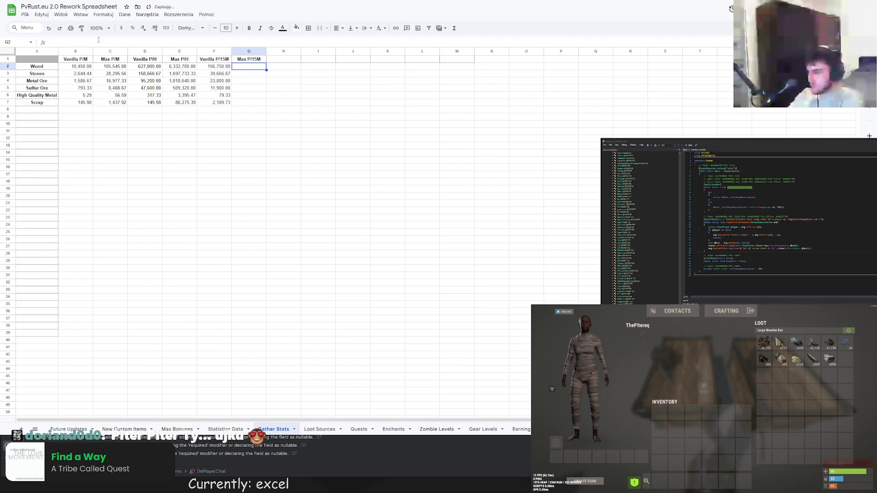
type("=C2*15")
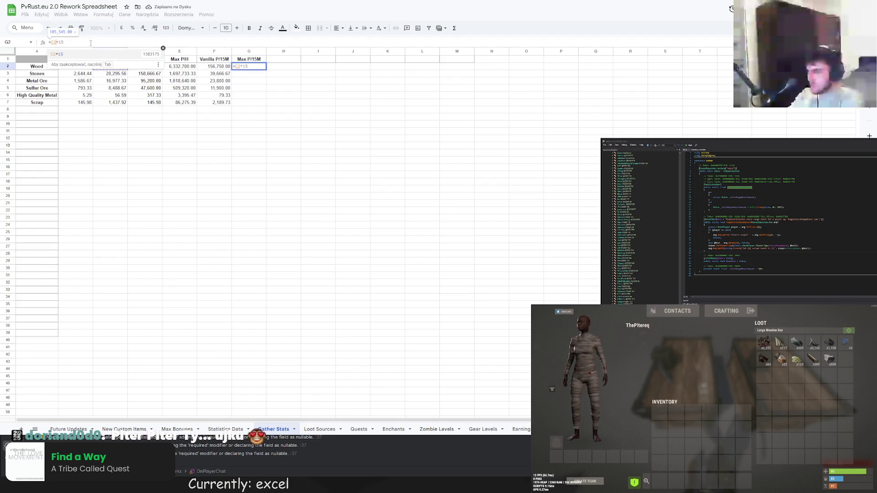
key("Return")
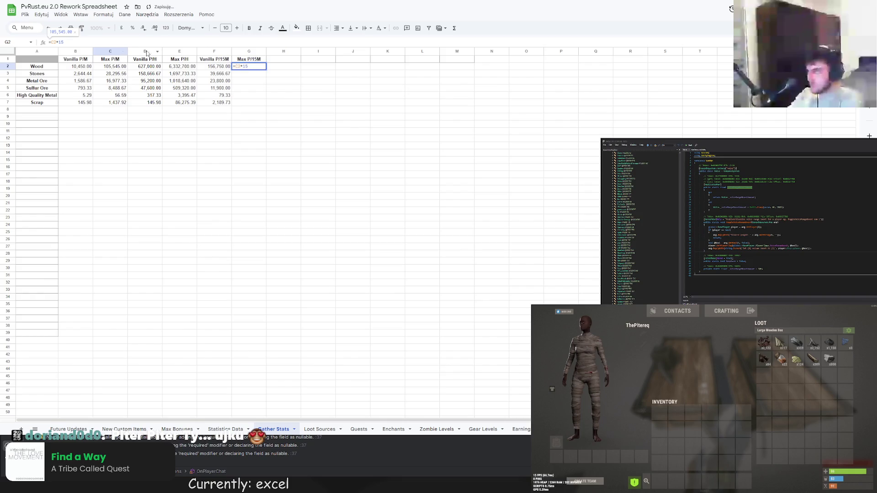
key("Return")
left_click(249, 66)
double_click(267, 70)
left_click(318, 96)
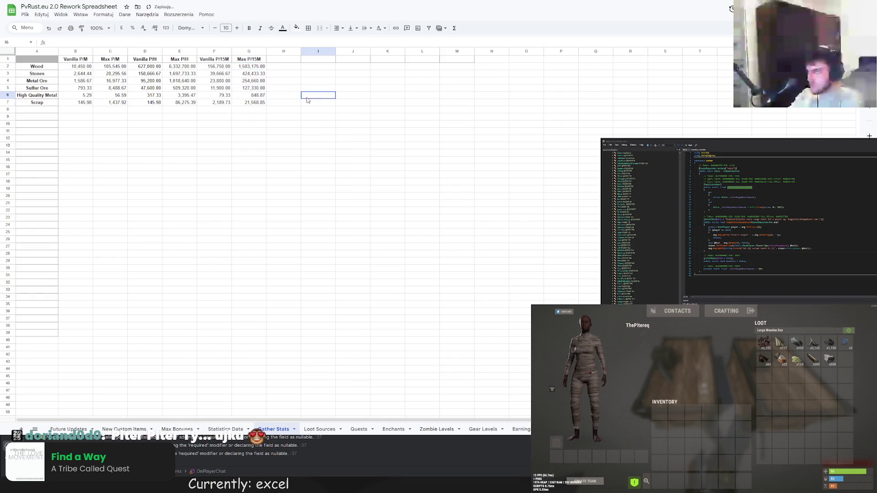
left_click_drag(214, 59, 251, 103)
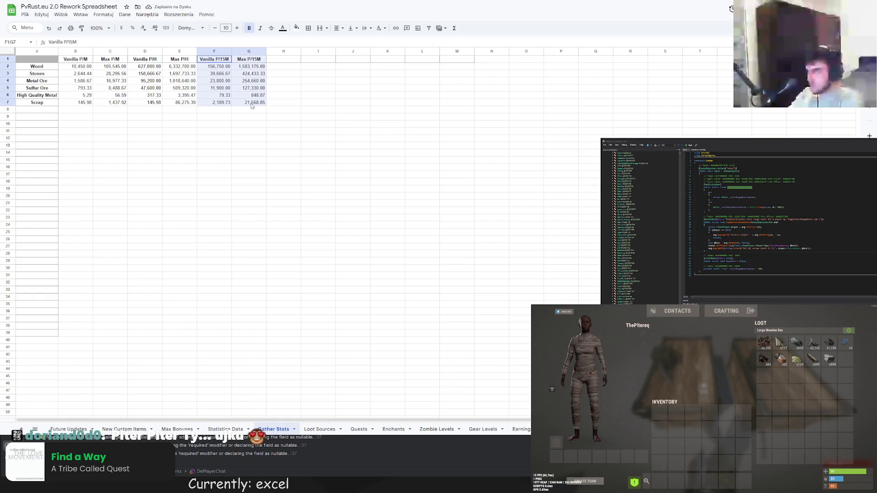
Move the 15-minute columns into D:E and the per-hour columns into F:G.
key("ctrl+x")
left_click(291, 59)
key("ctrl+v")
left_click_drag(144, 59, 182, 103)
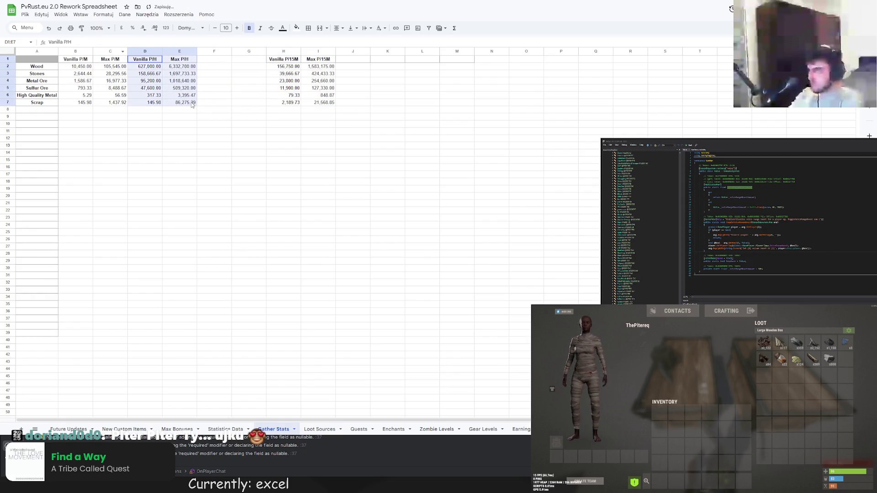
key("ctrl+x")
left_click(214, 59)
key("ctrl+v")
left_click_drag(283, 60, 331, 106)
key("ctrl+x")
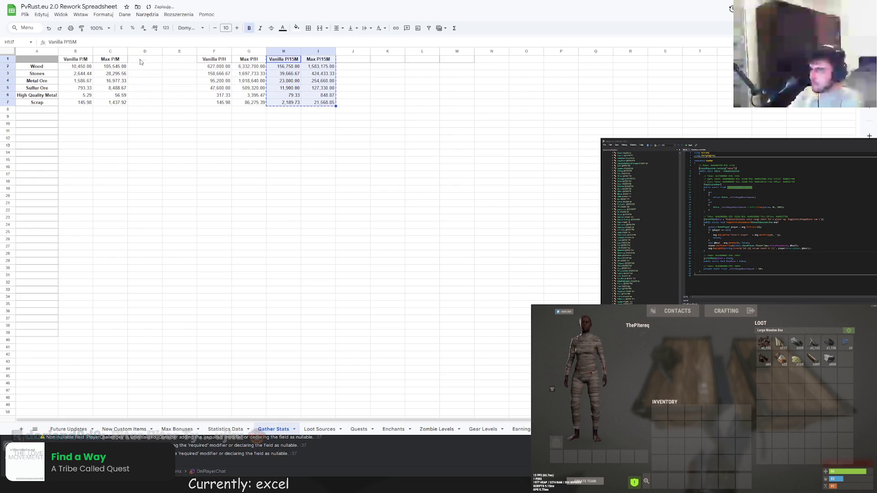
left_click(144, 59)
key("ctrl+v")
left_click(180, 124)
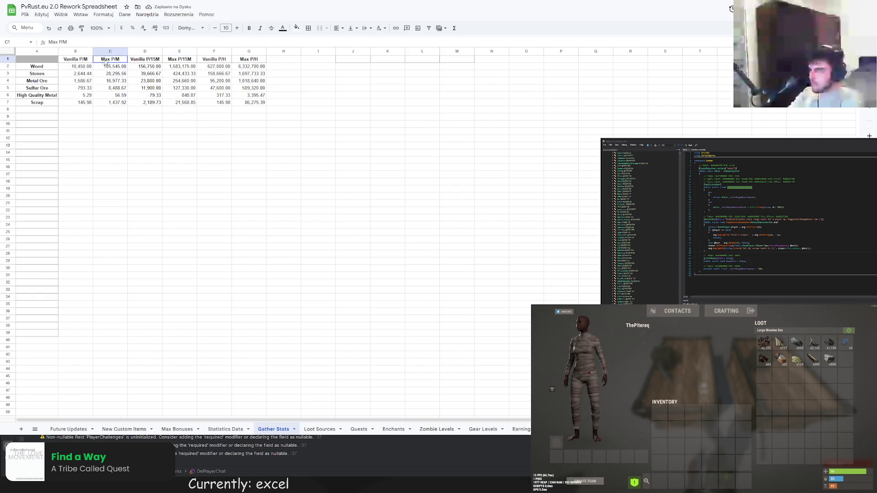
Park Max P/M in column I, then place Vanilla P/15M in C and Vanilla P/H in D.
left_click_drag(110, 59, 115, 102)
key("ctrl+x")
left_click(318, 59)
key("ctrl+v")
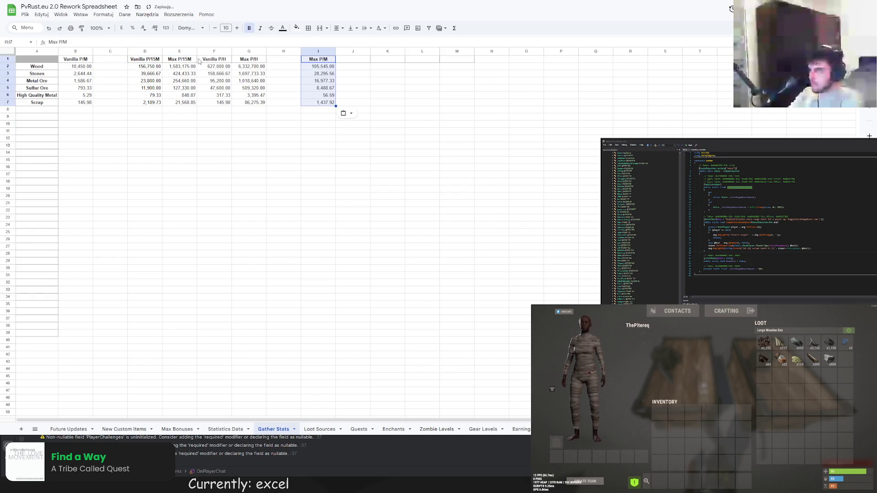
left_click_drag(145, 59, 145, 102)
key("ctrl+x")
left_click(110, 59)
key("ctrl+v")
left_click_drag(214, 59, 214, 103)
key("ctrl+x")
left_click(145, 59)
key("ctrl+v")
Place Max P/15M in column F and Max P/M in column E to finish the Vanilla-then-Max order.
left_click_drag(180, 58, 180, 103)
key("ctrl+x")
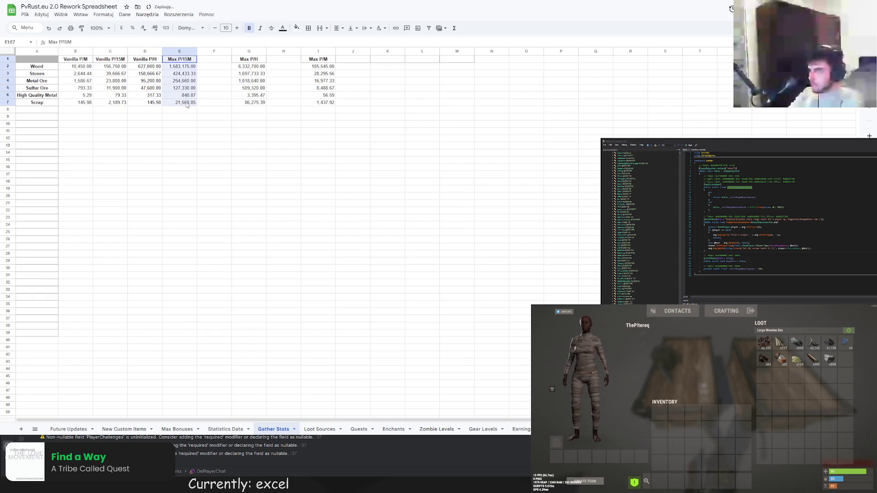
left_click(215, 60)
key("ctrl+v")
left_click_drag(318, 59, 318, 102)
key("ctrl+x")
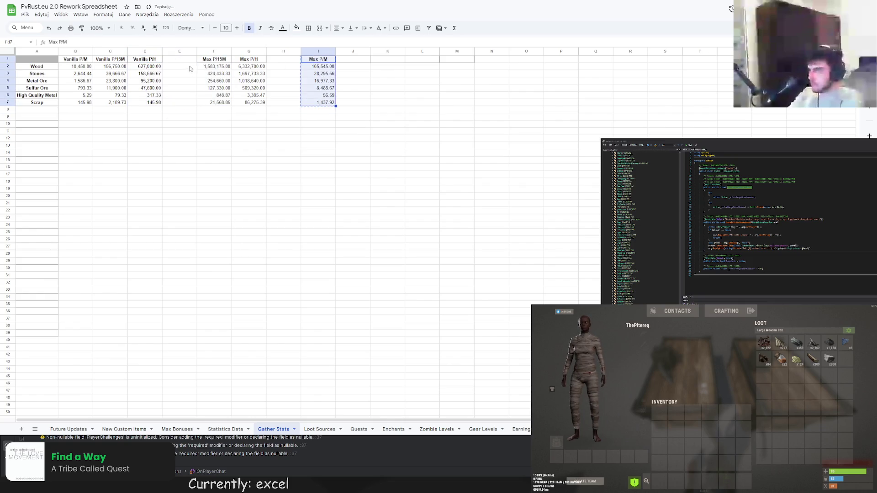
left_click(179, 60)
key("ctrl+v")
left_click(353, 81)
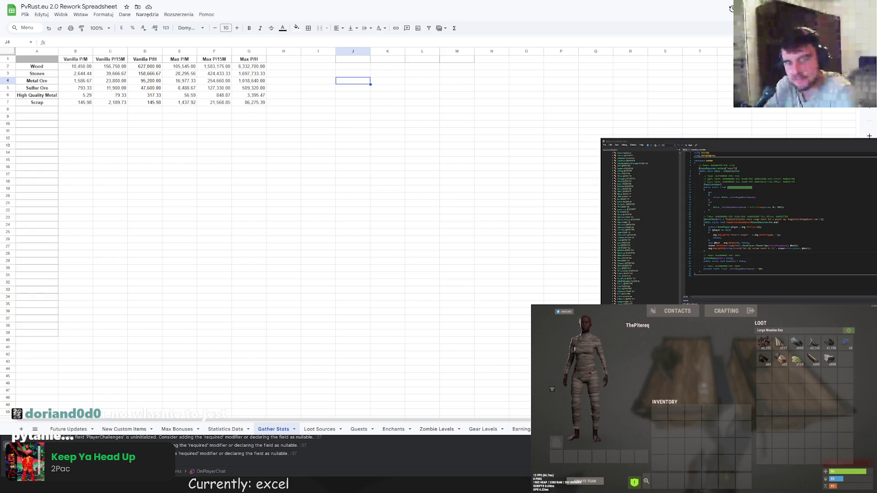
Switch back to the quarry sheet with the Max Per Minute and Output Per Hour tables.
left_click(249, 167)
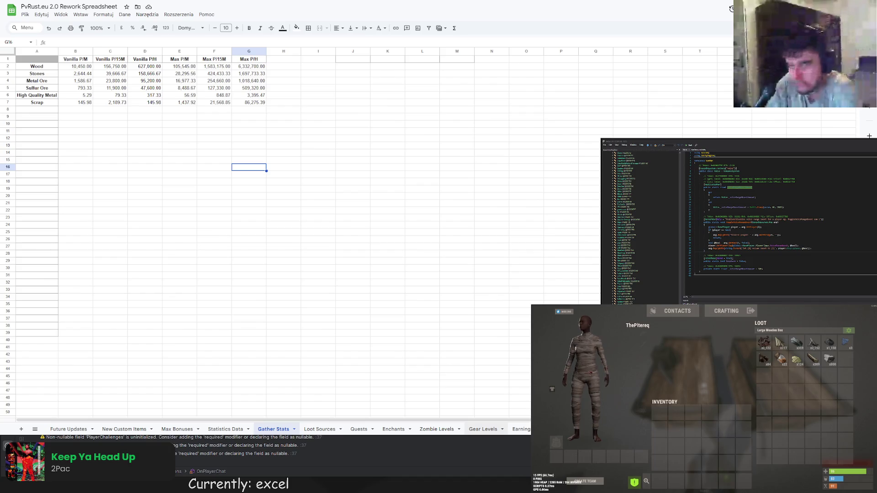
key("ctrl+shift+Page_Up")
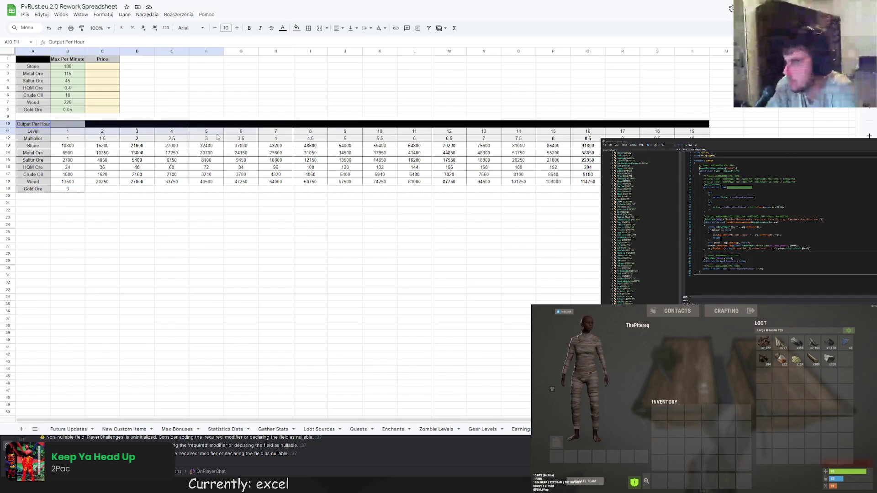
Apply borders to the whole Output Per Hour table.
left_click_drag(33, 125, 692, 189)
left_click(319, 28)
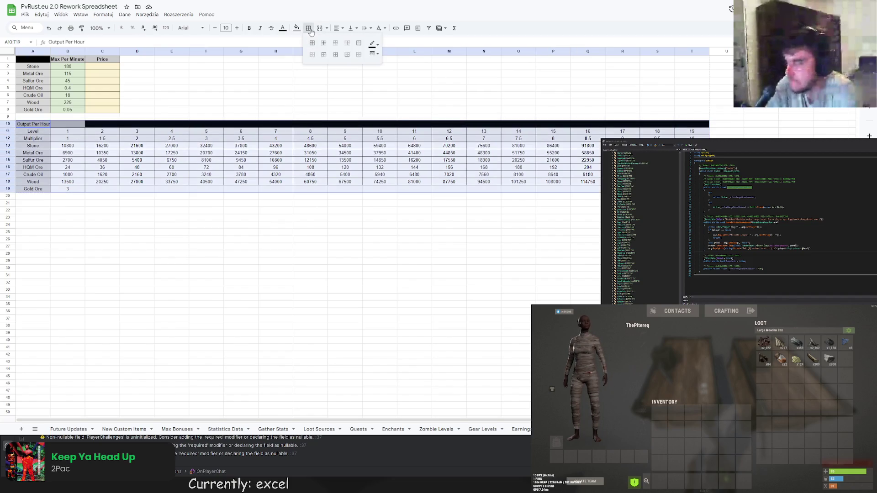
left_click(370, 60)
left_click(310, 95)
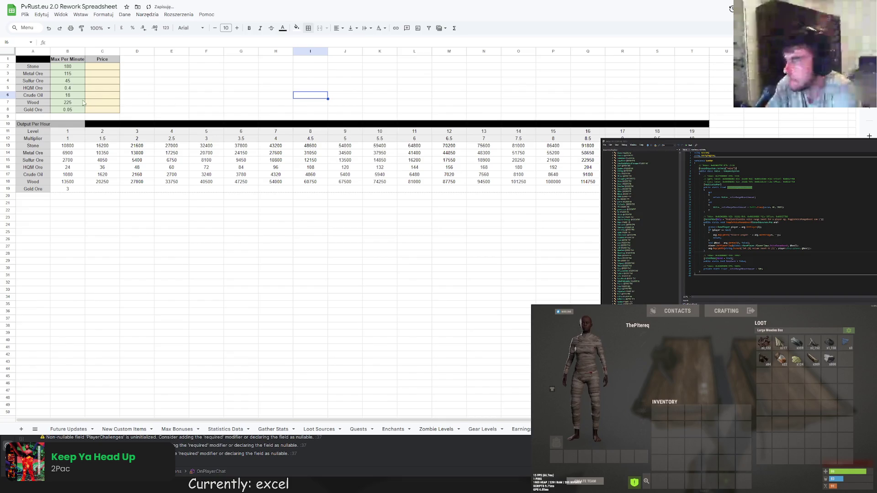
Clear the dark fill from the title row, bold the Output Per Hour title and widen column A.
left_click_drag(32, 124, 710, 125)
left_click(296, 28)
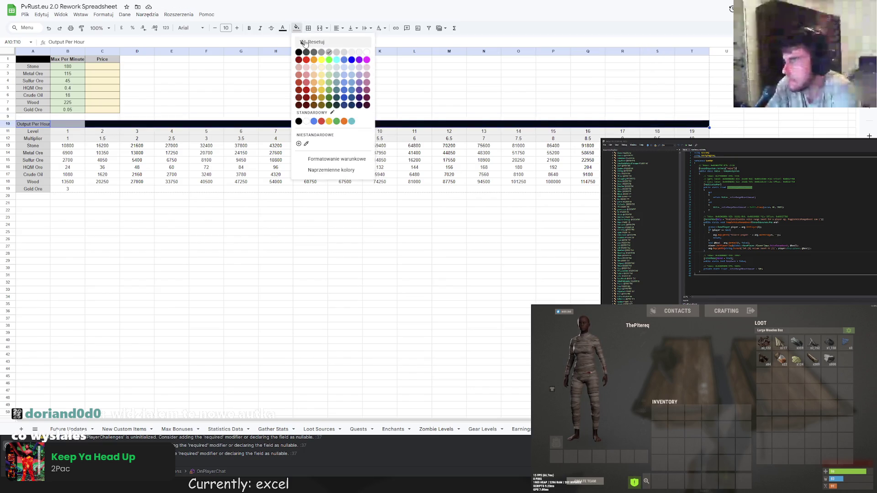
left_click(302, 42)
left_click(241, 96)
left_click(35, 124)
left_click(249, 28)
left_click(172, 102)
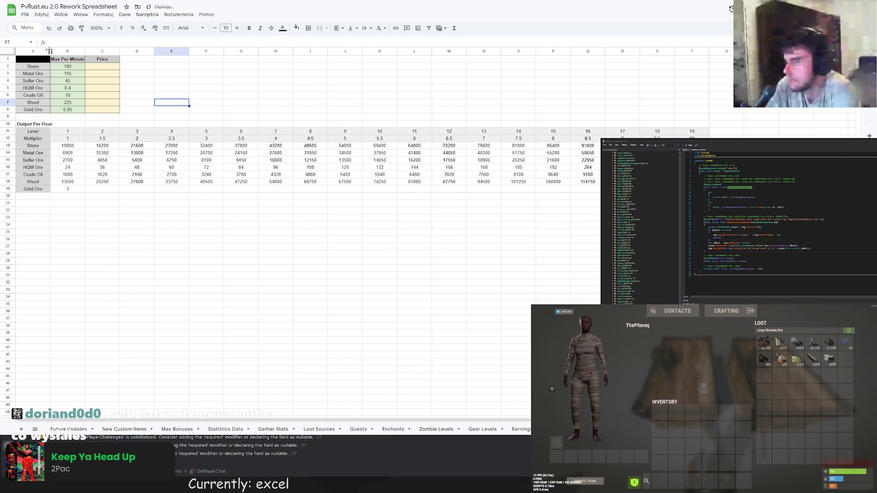
left_click_drag(50, 52, 58, 50)
left_click(111, 143)
Italicize the row labels from Level to Gold Ore and bold the Level row.
left_click_drag(37, 132, 36, 188)
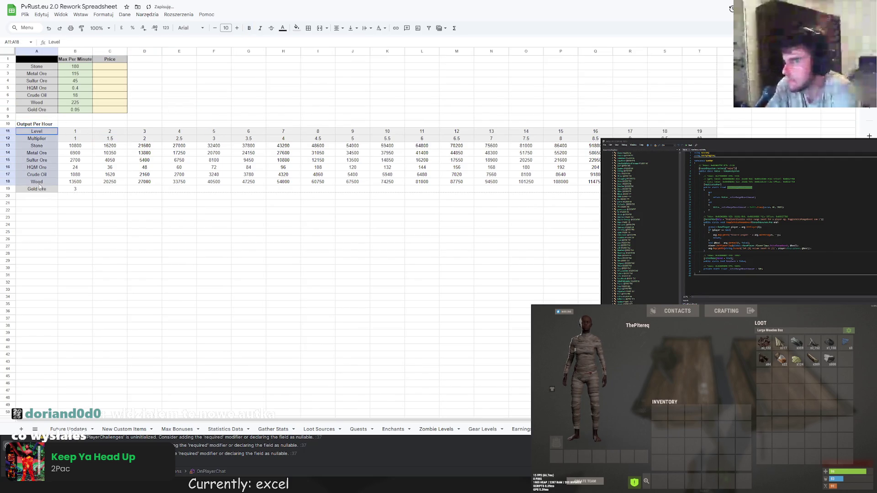
left_click(260, 28)
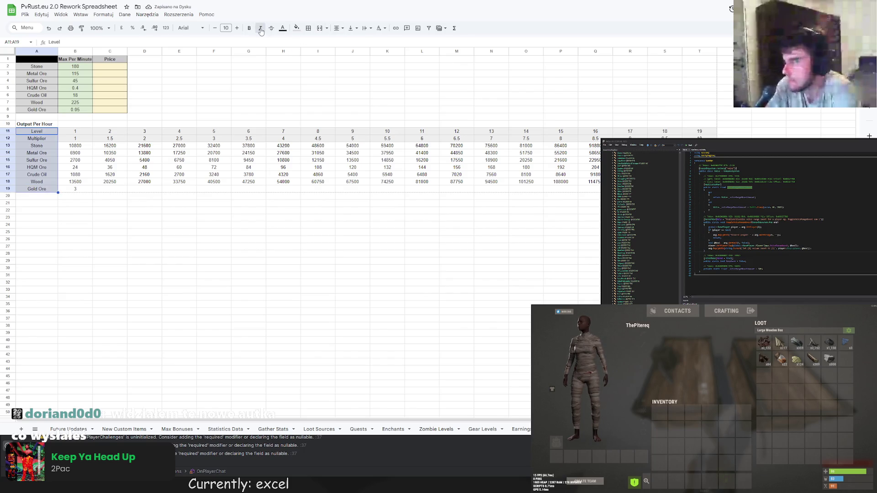
left_click(249, 81)
left_click_drag(75, 131, 699, 131)
left_click_drag(75, 134, 700, 138)
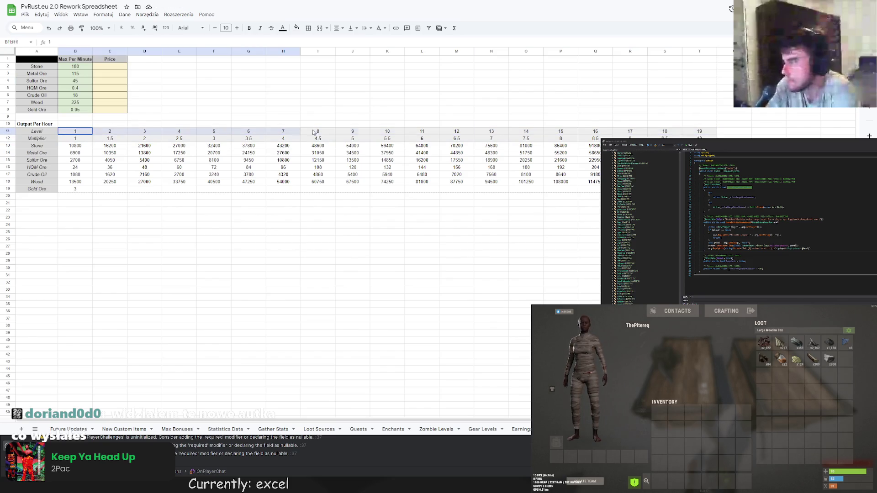
left_click(248, 29)
Merge the title row across the table, centre it and give it a grey fill.
left_click_drag(35, 124, 693, 127)
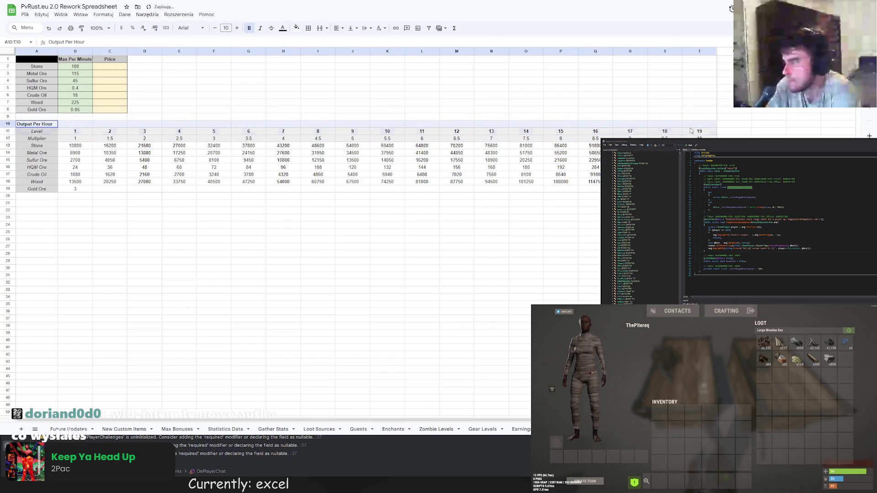
right_click(692, 130)
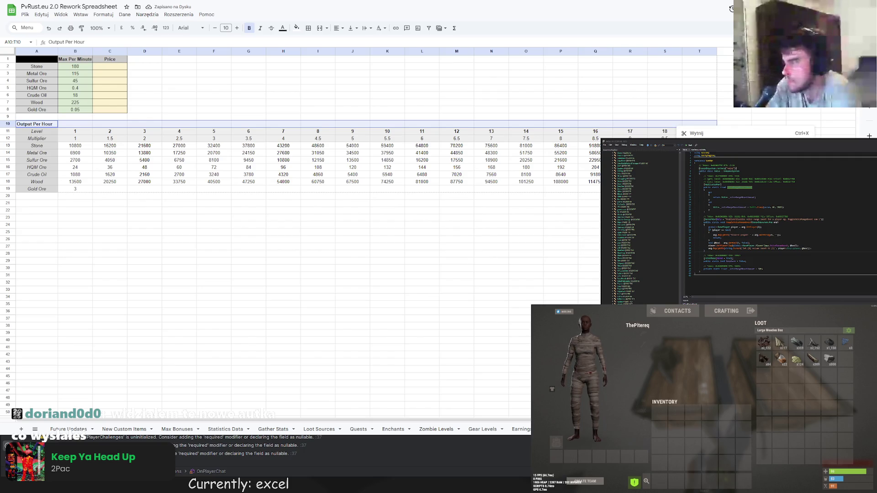
key("Escape")
left_click(319, 28)
left_click(337, 29)
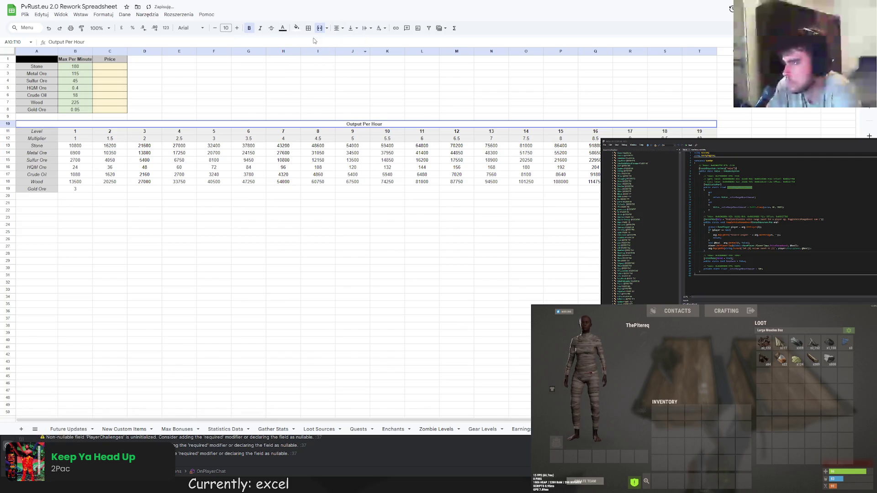
left_click(296, 28)
left_click(328, 60)
left_click(388, 89)
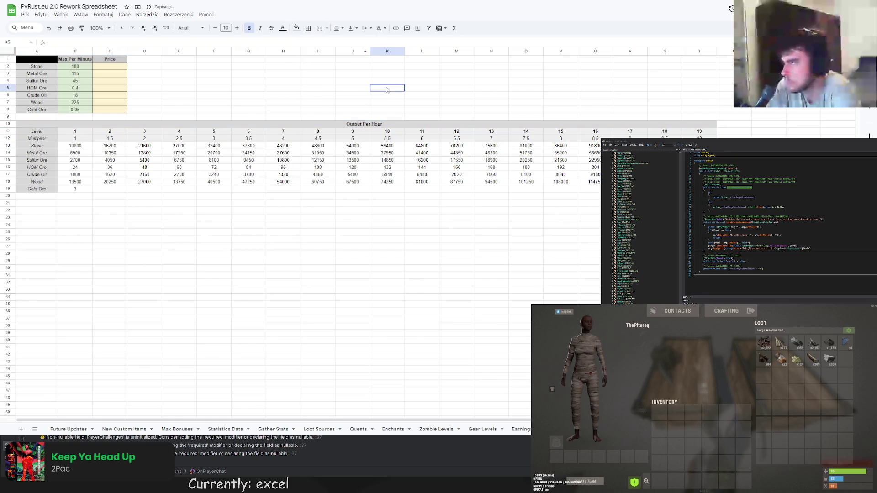
scroll(285, 121, "down", 2)
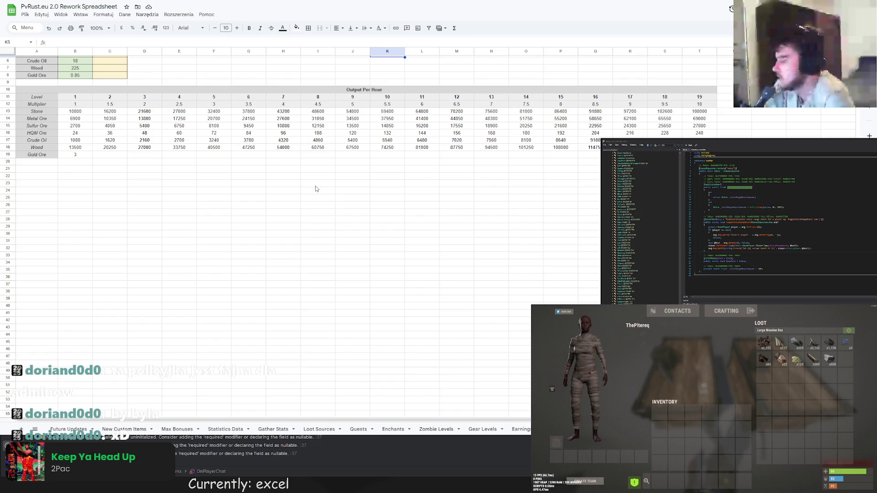
scroll(315, 189, "up", 2)
left_click_drag(7, 124, 293, 171)
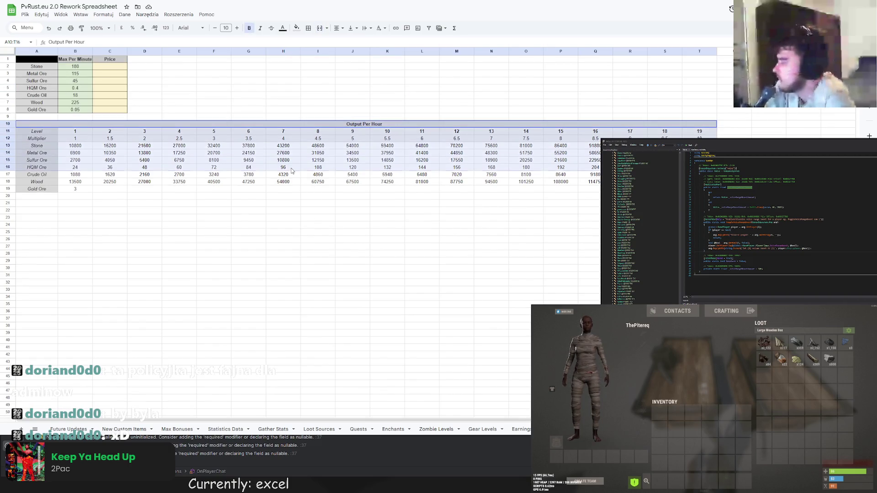
left_click(283, 189)
left_click(74, 190)
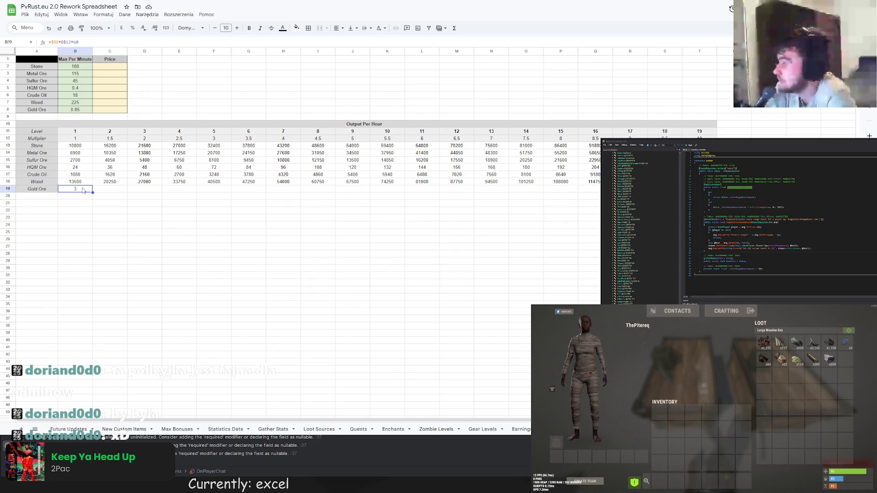
left_click(115, 199)
left_click(151, 201)
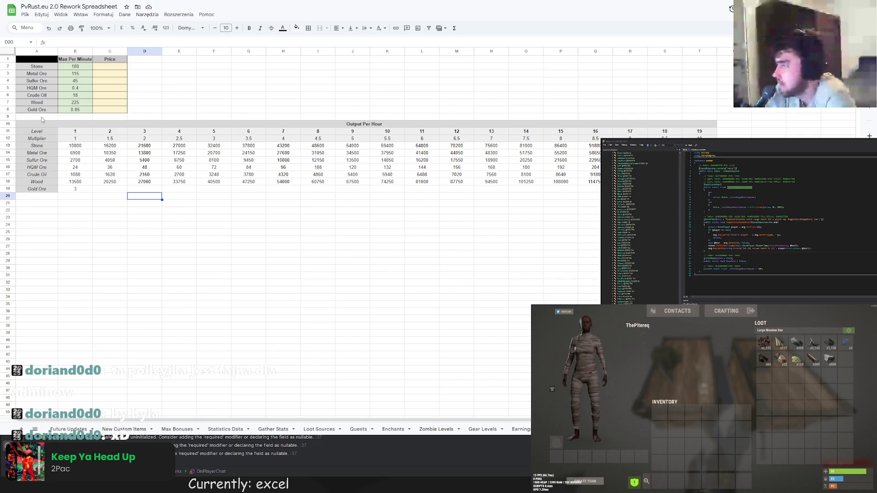
left_click_drag(38, 60, 116, 109)
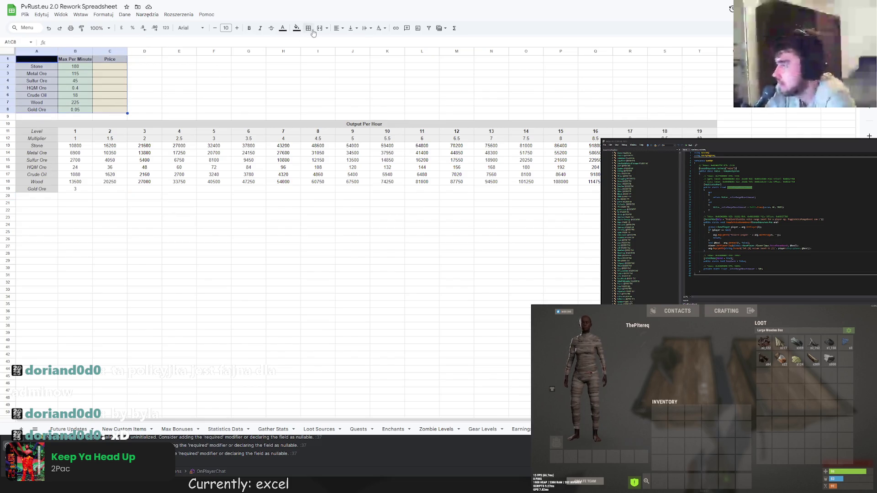
Dismiss the merge warning and apply borders to the A1:C8 resource table.
left_click(313, 28)
left_click(522, 200)
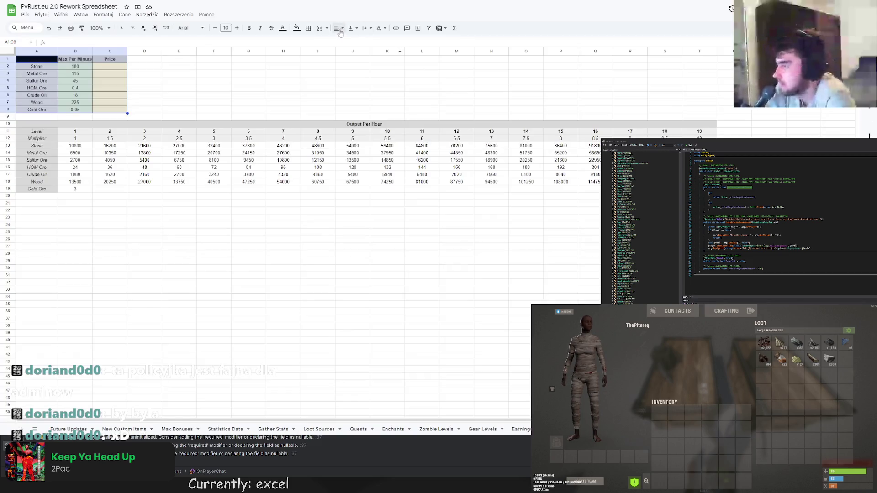
left_click(341, 29)
left_click(375, 56)
left_click(283, 88)
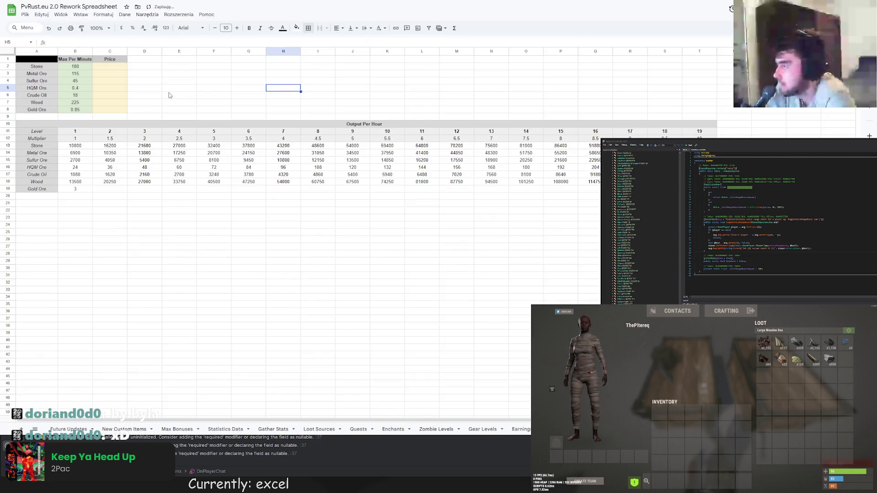
Give the black cell A1 a white fill.
left_click(38, 59)
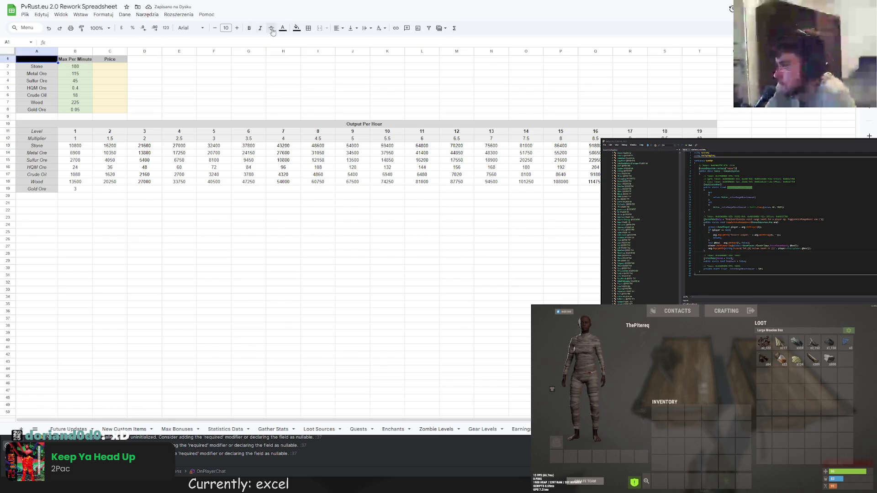
left_click(297, 29)
left_click(302, 67)
left_click(283, 74)
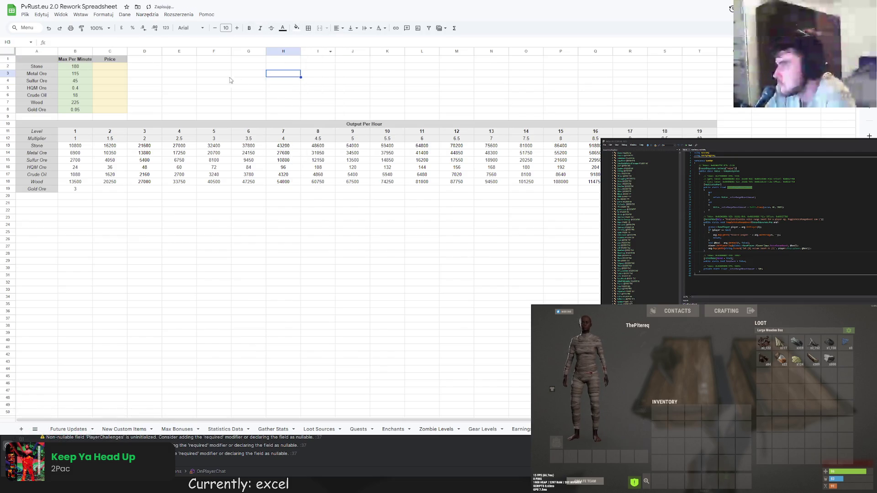
left_click(41, 60)
Auto-fit columns B through K to their headers and values.
double_click(93, 51)
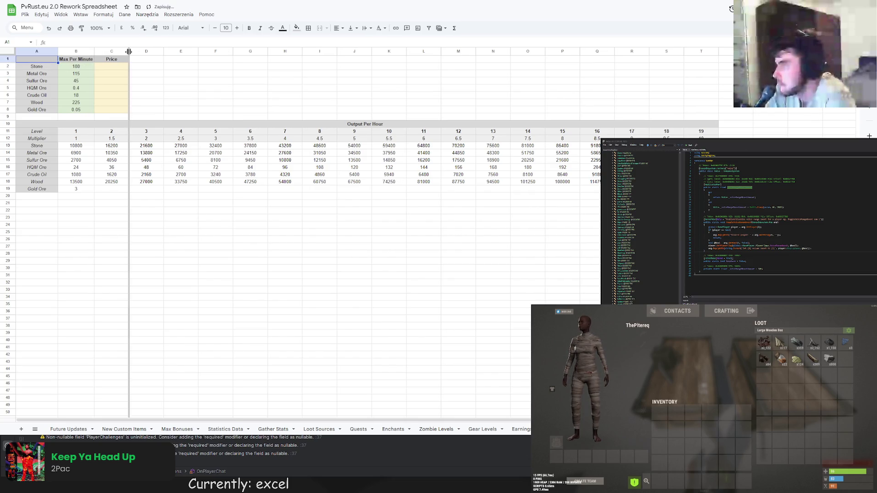
double_click(128, 52)
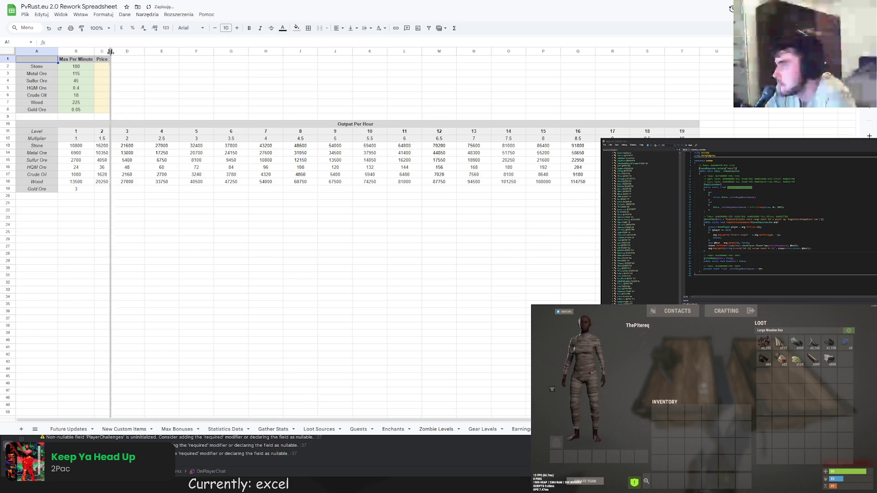
double_click(144, 51)
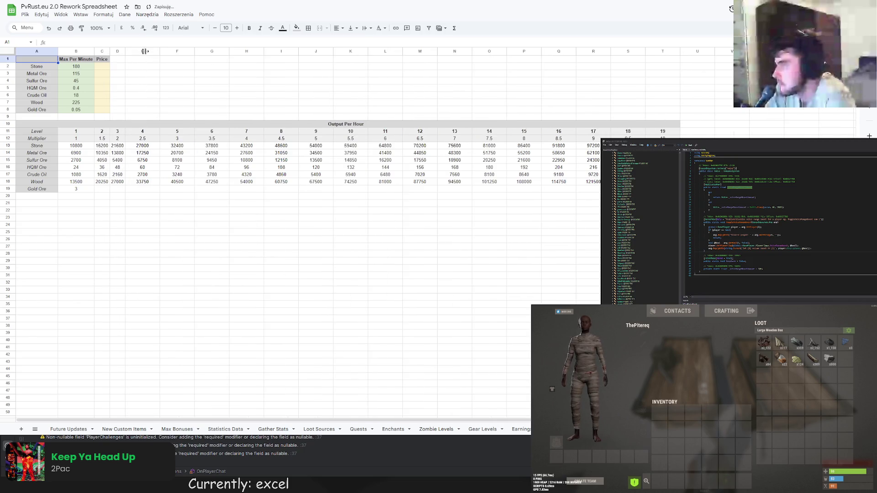
double_click(160, 51)
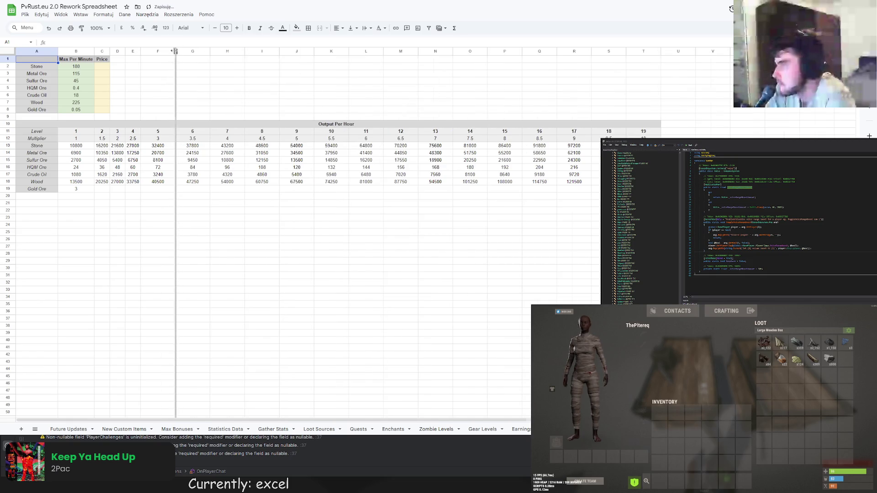
double_click(176, 51)
right_click(186, 52)
key("Escape")
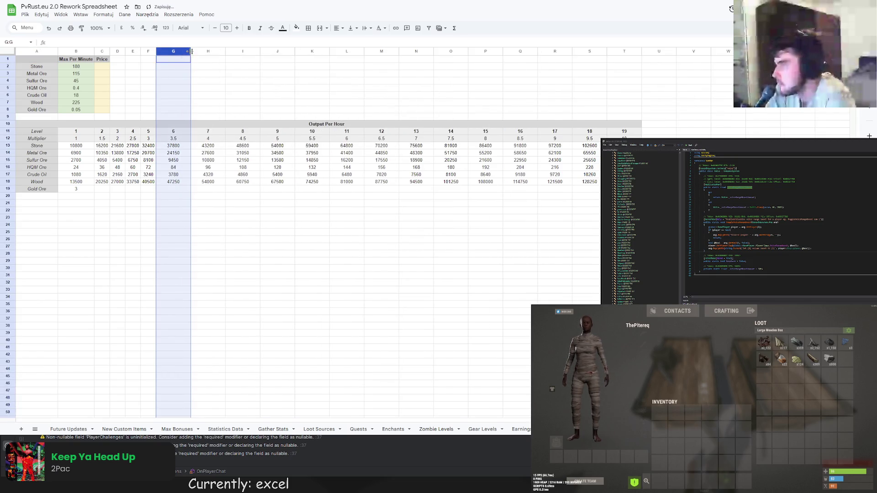
double_click(191, 52)
double_click(204, 52)
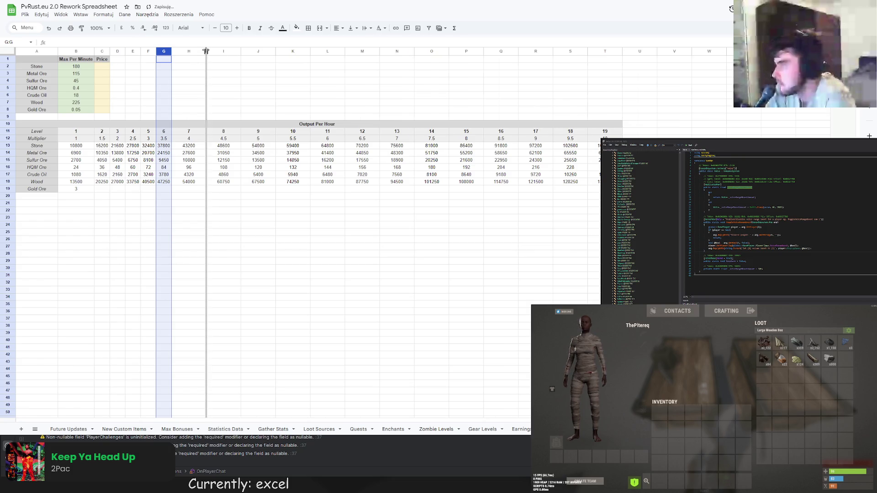
double_click(222, 51)
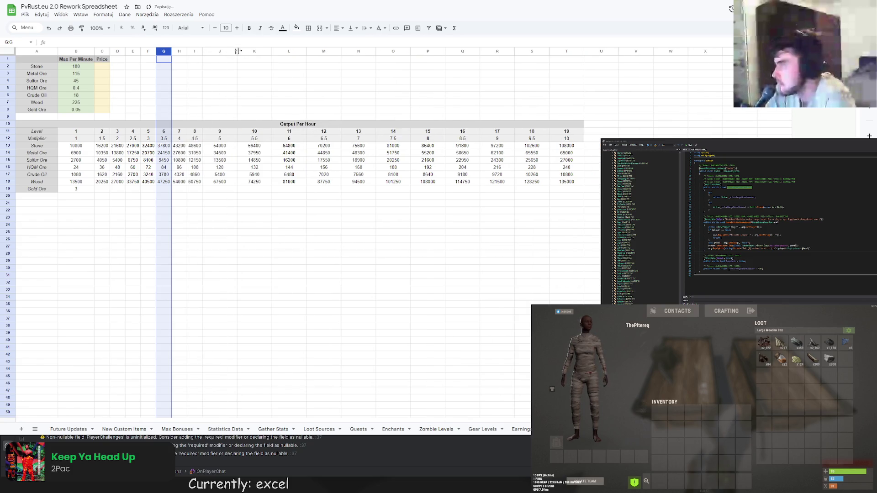
double_click(236, 52)
double_click(250, 52)
Auto-fit columns L through Q to their values.
left_click(252, 53)
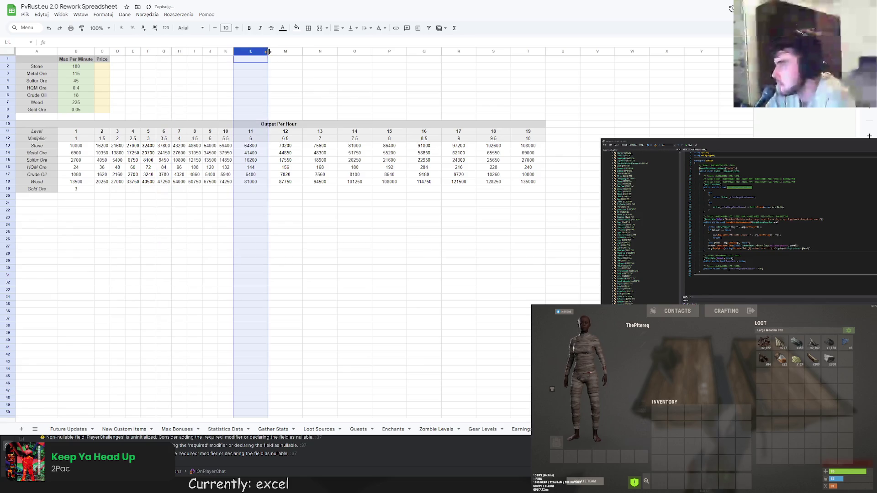
double_click(269, 51)
double_click(284, 51)
left_click(281, 53)
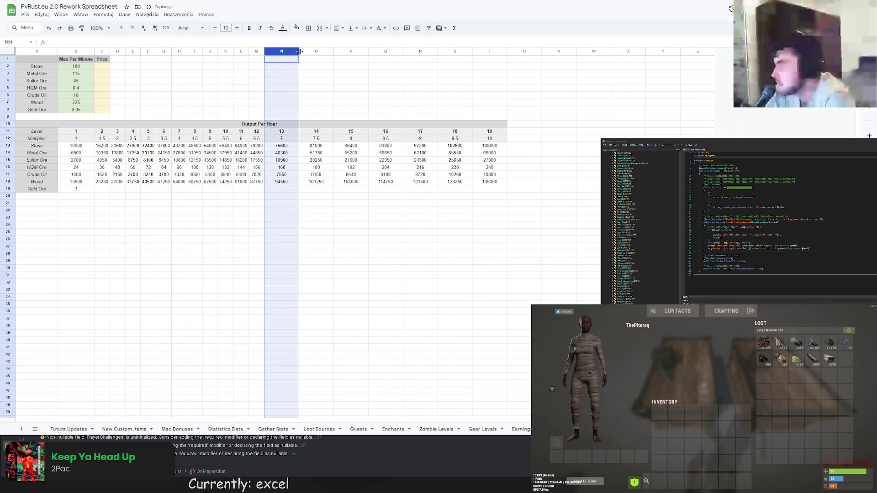
double_click(300, 51)
double_click(314, 51)
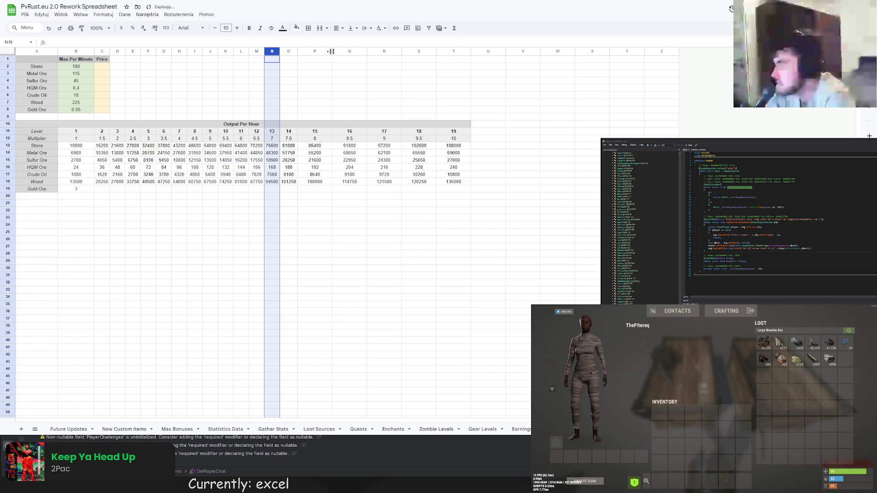
double_click(331, 51)
left_click(293, 54)
double_click(297, 51)
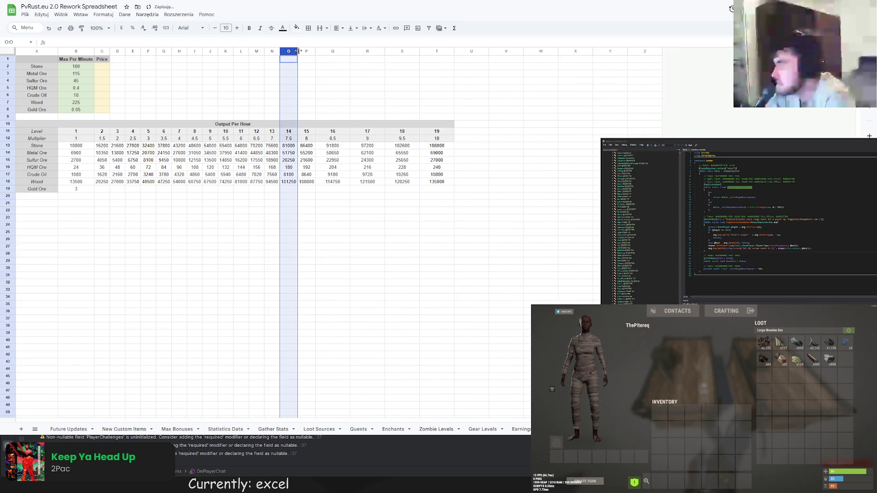
double_click(349, 51)
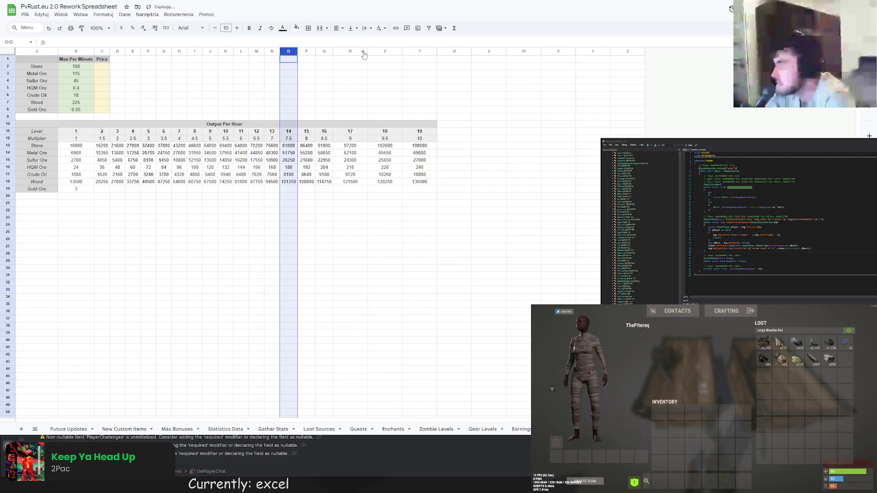
Auto-fit columns R, S and T to their numbers and deselect.
right_click(363, 52)
key("Escape")
left_click(342, 54)
double_click(366, 51)
double_click(384, 52)
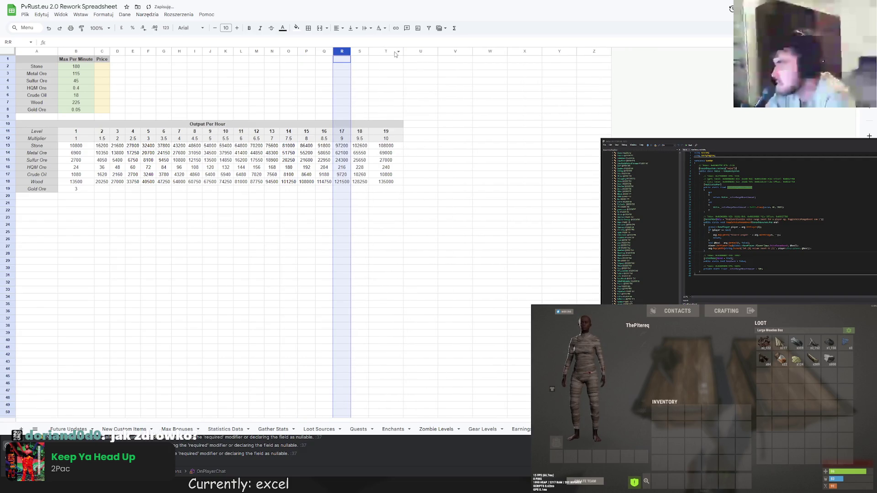
double_click(403, 52)
left_click(438, 182)
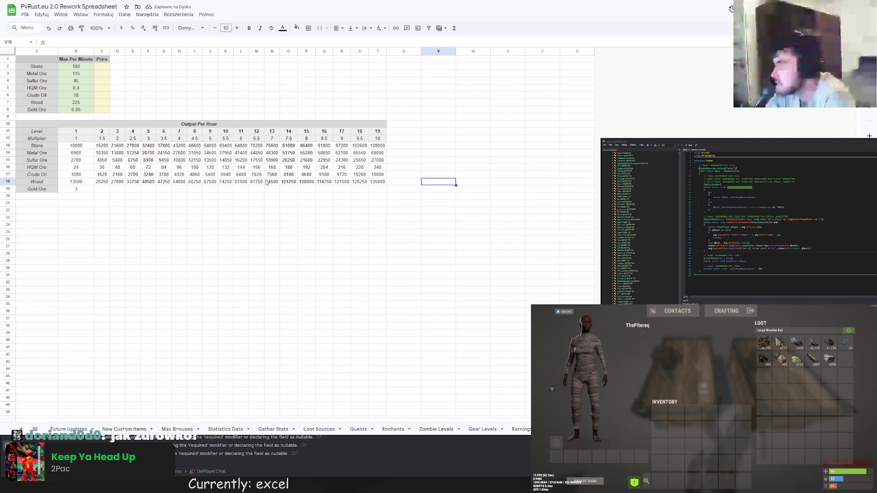
double_click(93, 52)
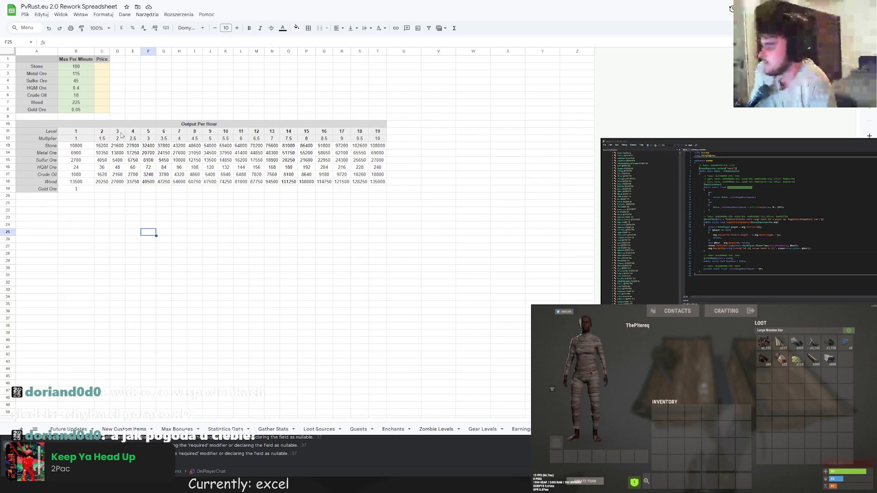
left_click(195, 102)
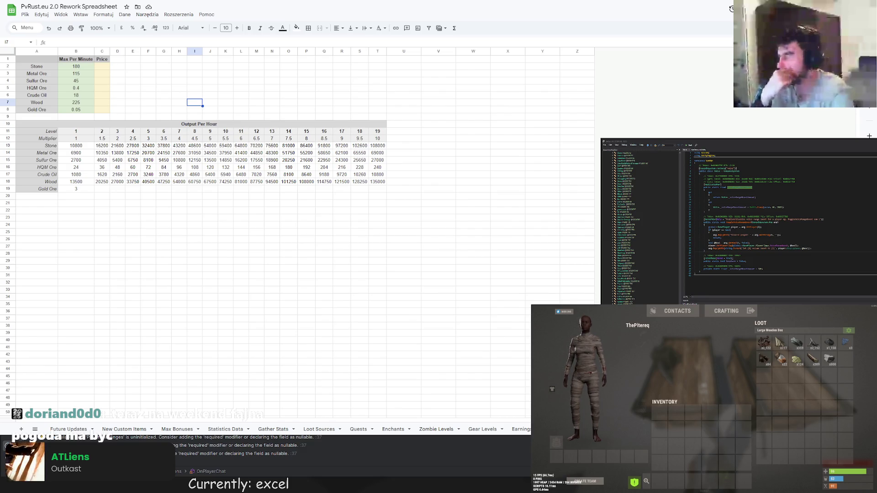
key("ctrl+t")
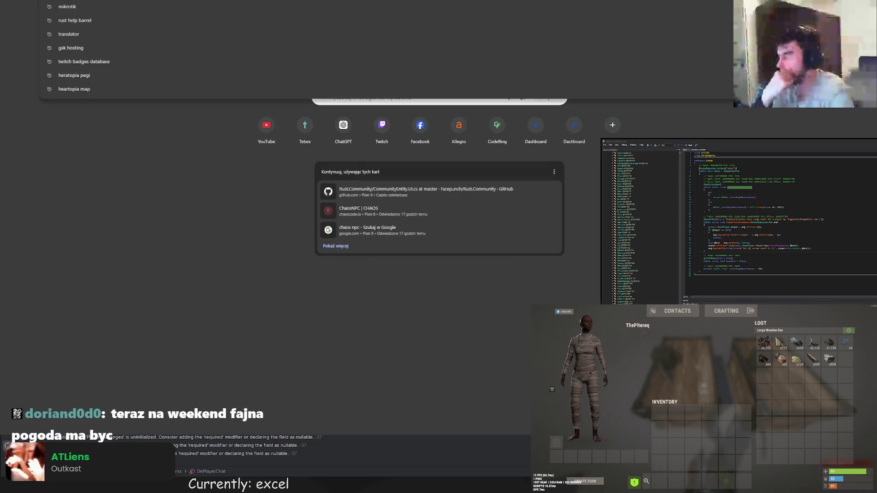
type("pogoda")
key("Return")
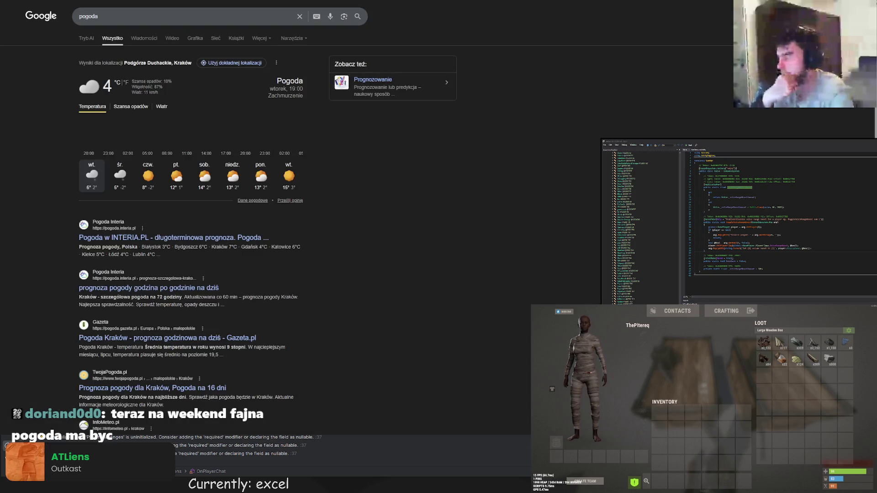
left_click(199, 178)
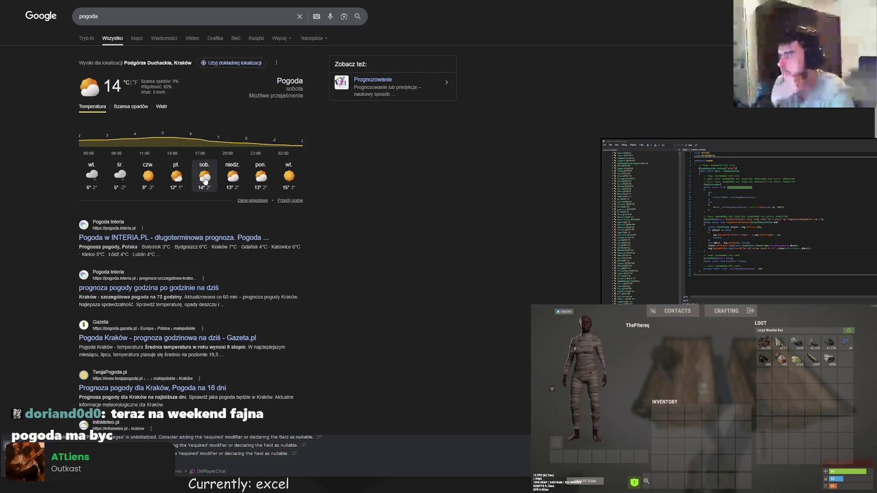
left_click(255, 177)
left_click(176, 176)
left_click(204, 177)
left_click(261, 179)
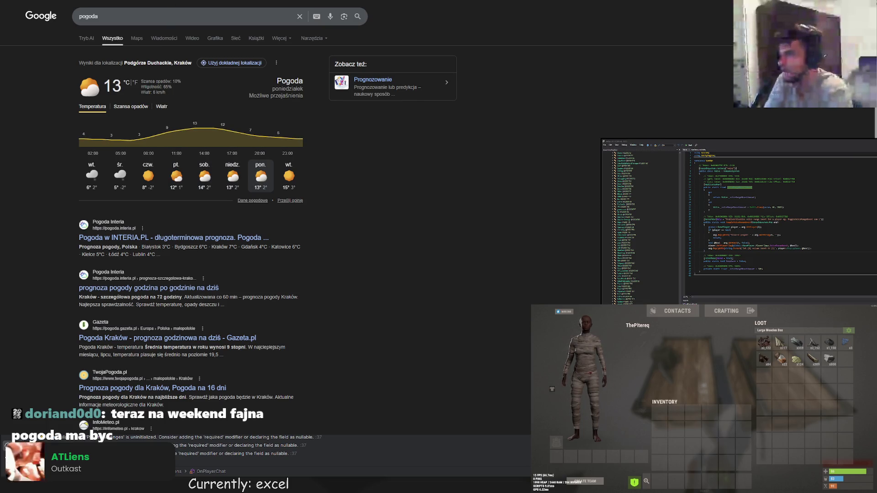
key("ctrl+Tab")
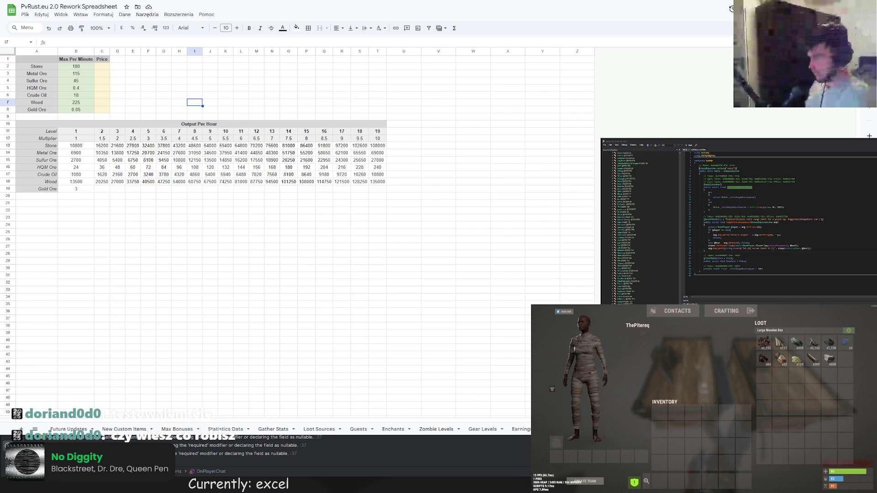
left_click(377, 145)
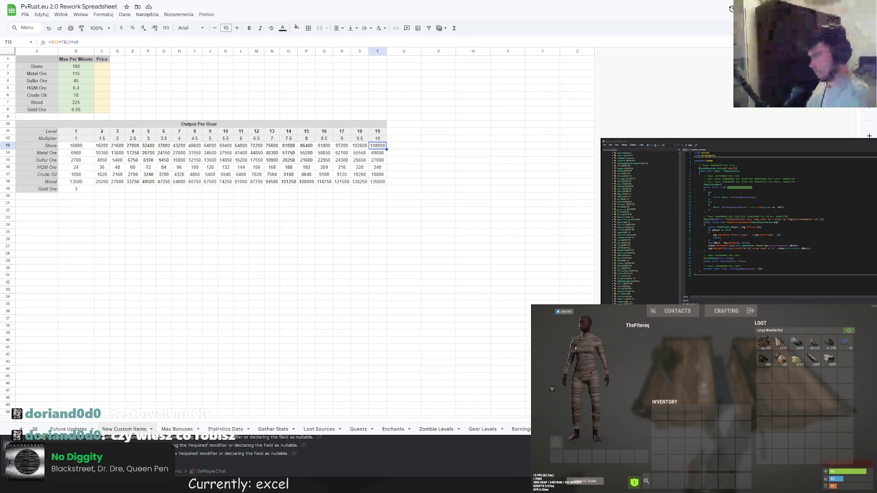
left_click(177, 429)
left_click(124, 429)
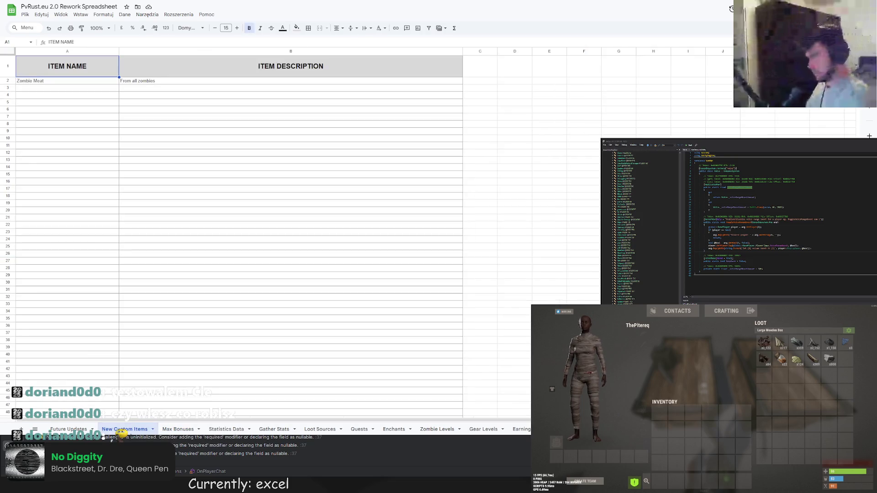
key("ctrl+shift+Page_Down")
key("ctrl+shift+Page_Down")
key("ctrl+shift+Page_Down")
key("ctrl+shift+Page_Down")
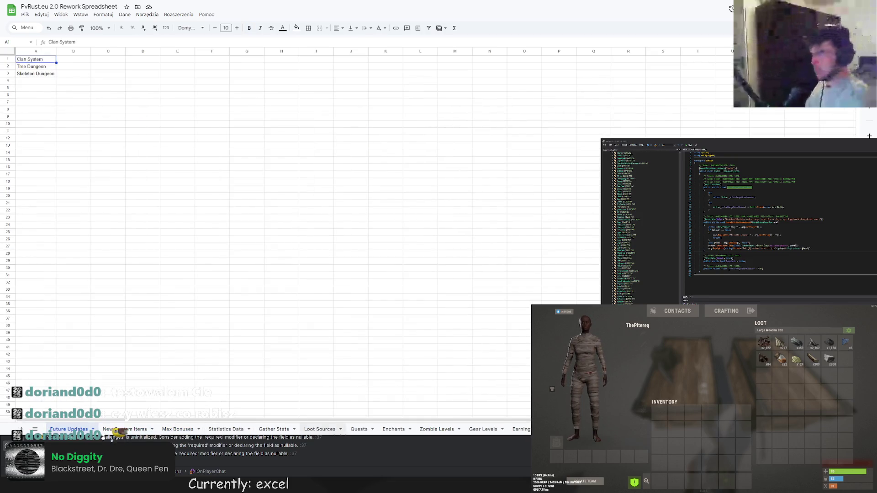
key("ctrl+shift+Page_Down")
key("ctrl+shift+Page_Down")
key("ctrl+shift+Page_Down")
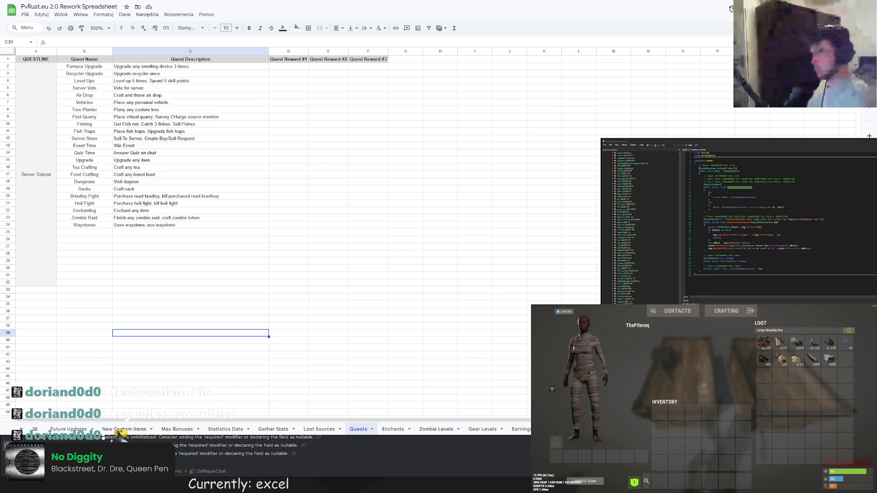
key("ctrl+shift+Page_Down")
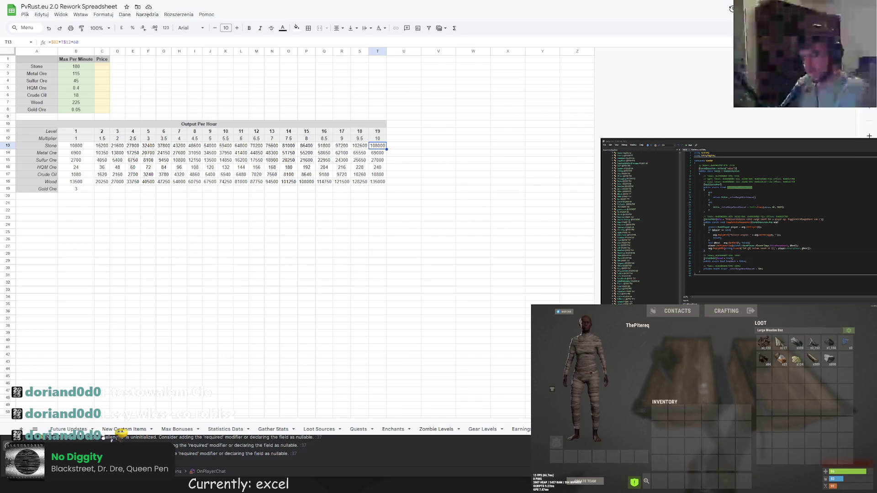
key("ctrl+Tab")
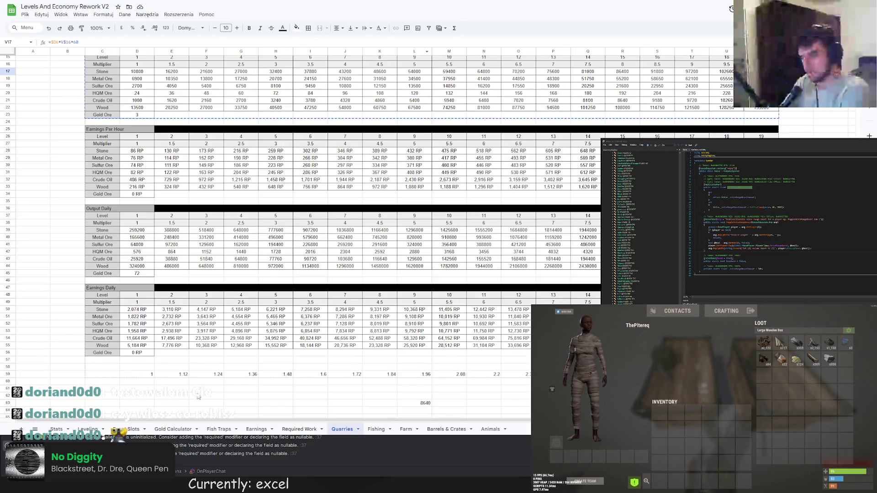
Go to the V2 Earnings sheet and inspect the Stones formulas in columns BN, BQ, BR and BT.
left_click(300, 429)
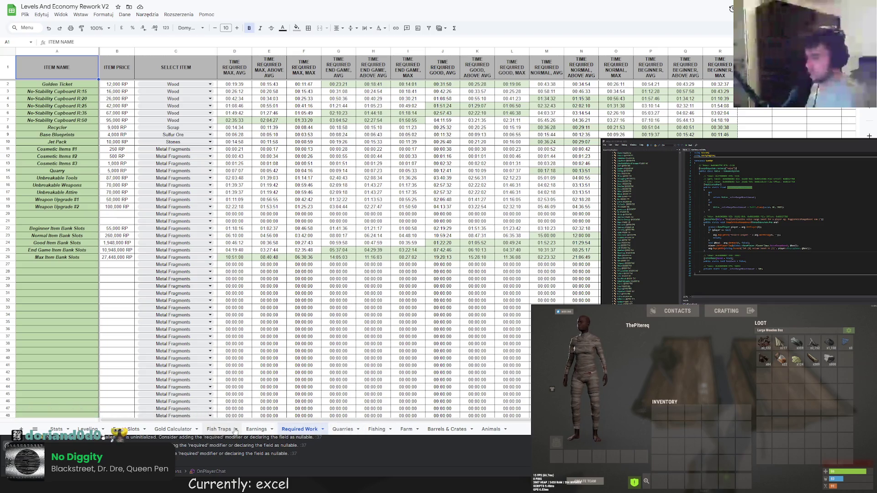
left_click(255, 430)
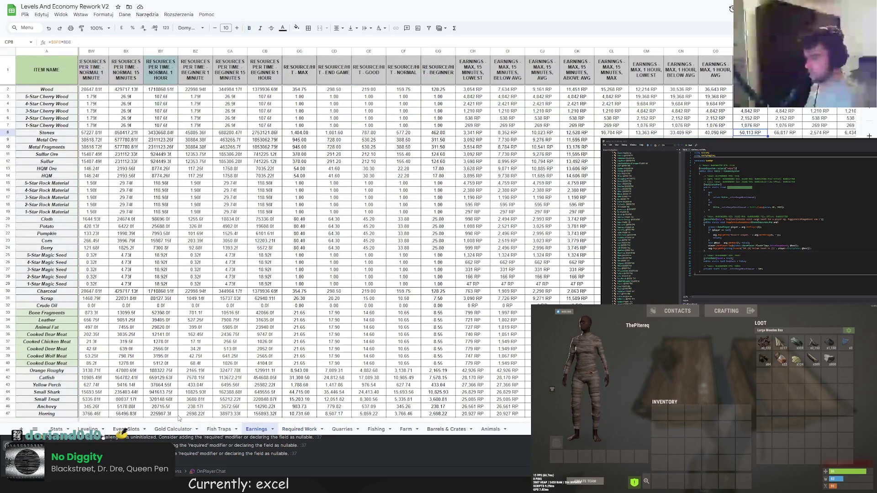
scroll(309, 240, "left", 10)
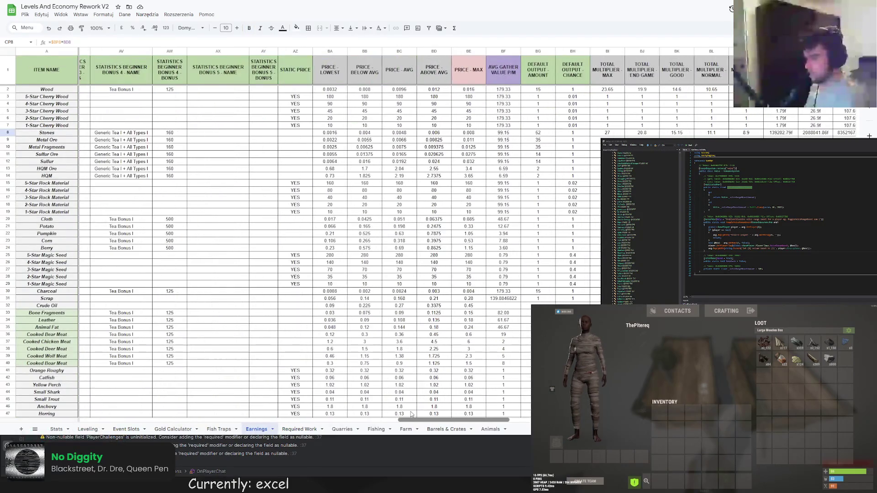
scroll(309, 239, "right", 8)
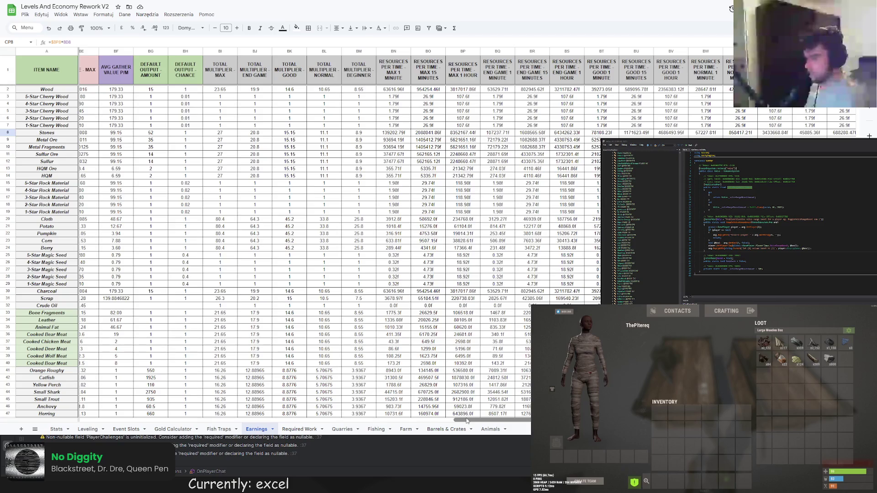
scroll(309, 240, "right", 4)
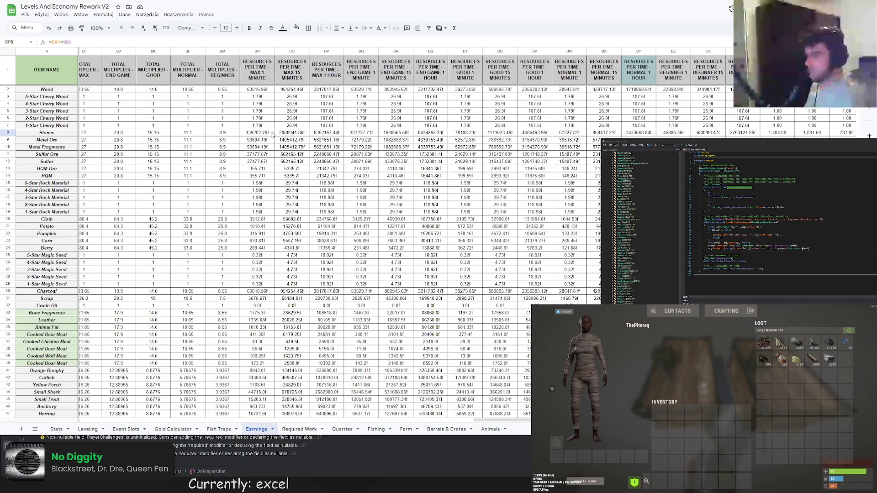
left_click(398, 133)
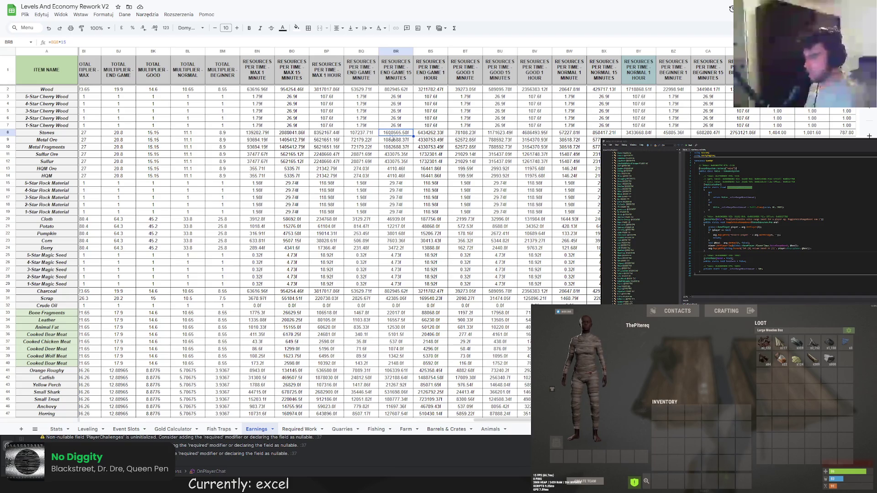
left_click(256, 133)
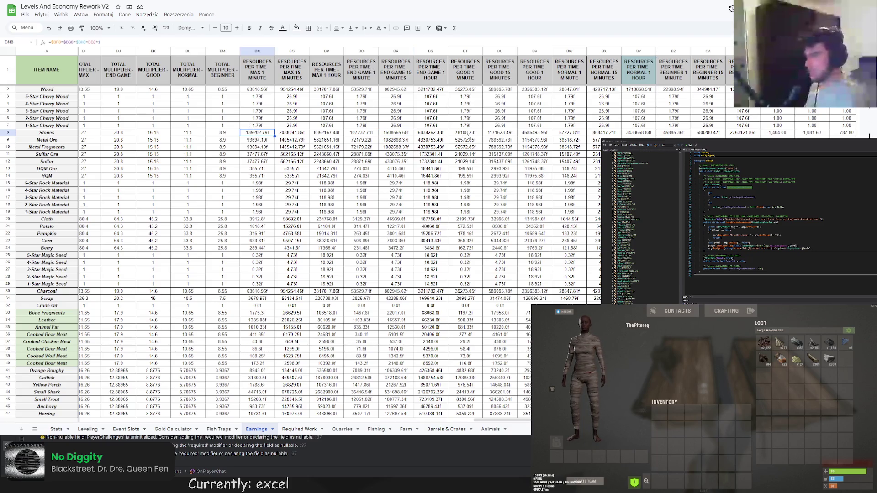
left_click(468, 134)
left_click(356, 133)
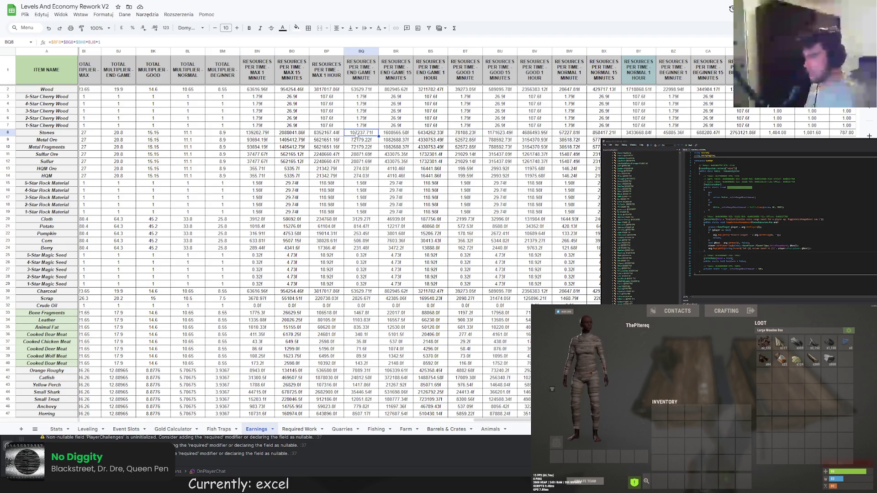
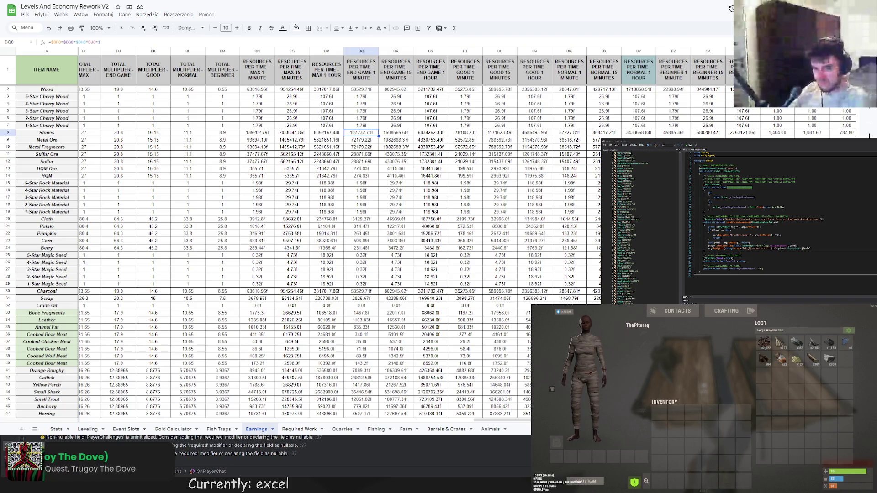
Check the Stones Max P/H value on the PvRust rework's Gather Stats sheet, then return to the Levels workbook.
key("ctrl+Tab")
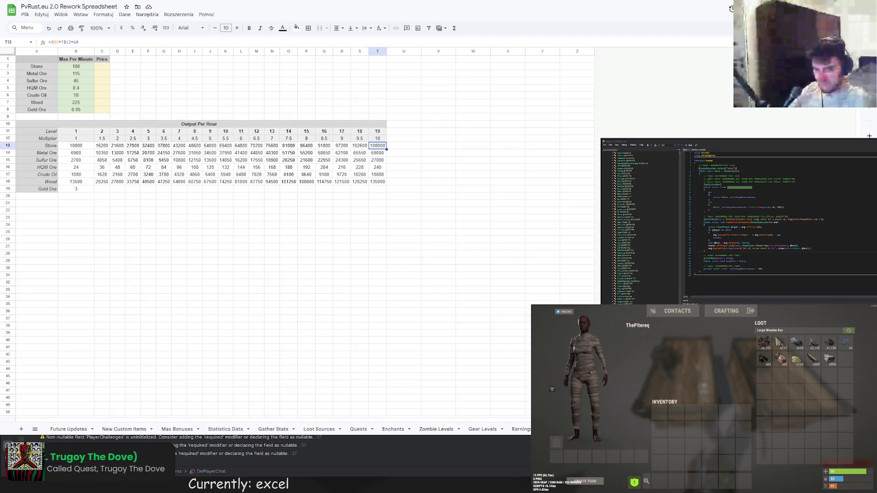
key("ctrl+Tab")
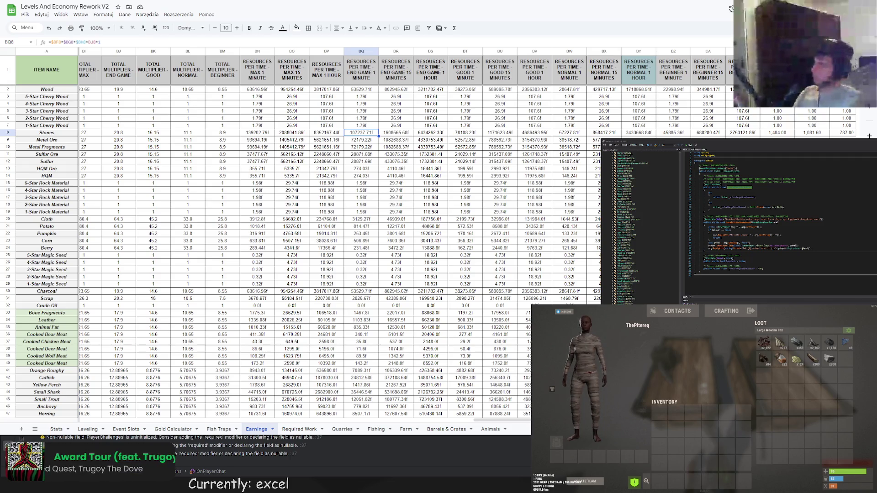
key("ctrl+Tab")
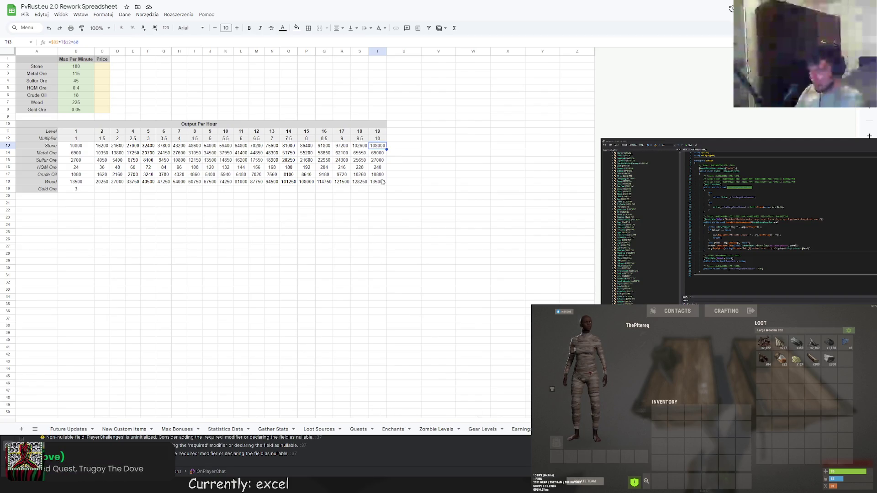
left_click(272, 429)
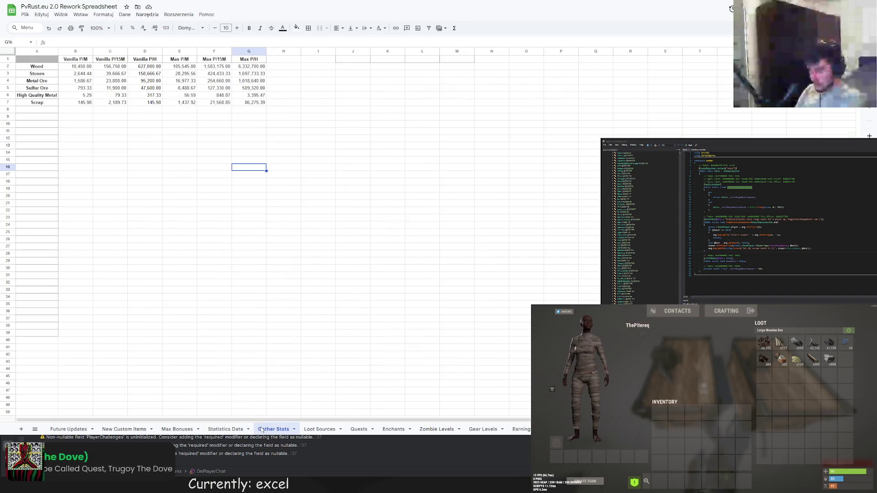
left_click(251, 73)
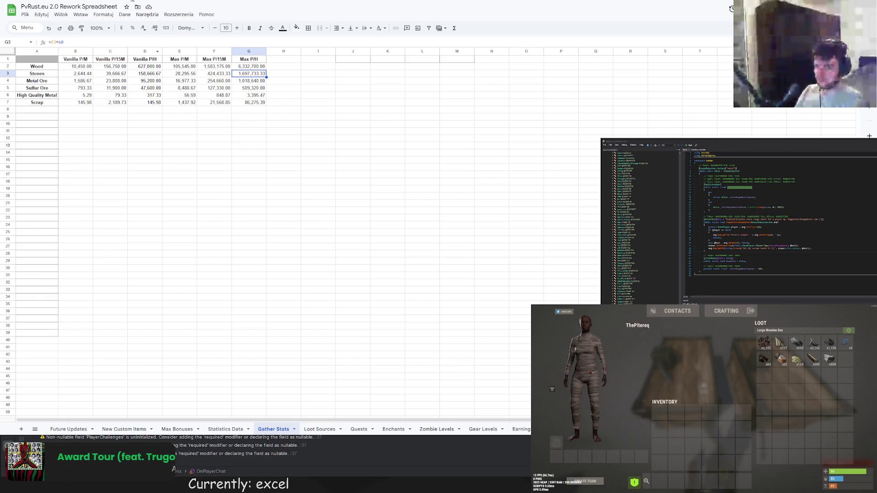
key("ctrl+Tab")
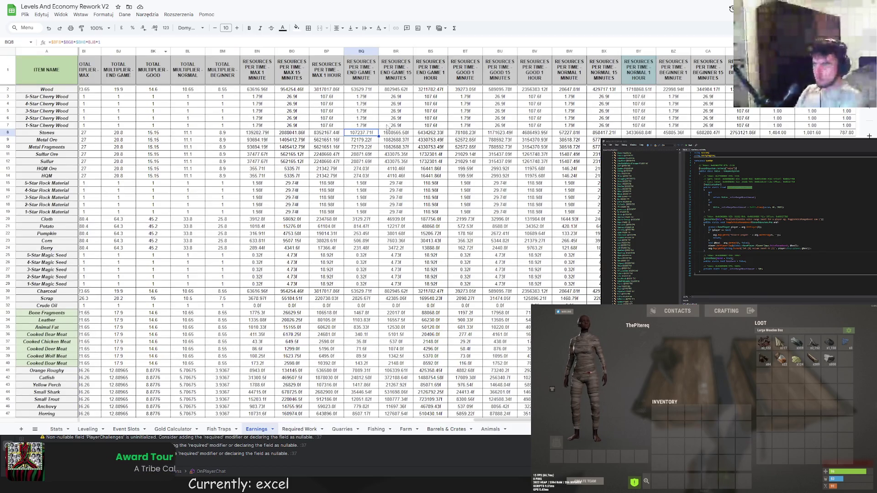
Select the Stones per-minute value in BN8 and reveal the formula behind BF8.
left_click(259, 132)
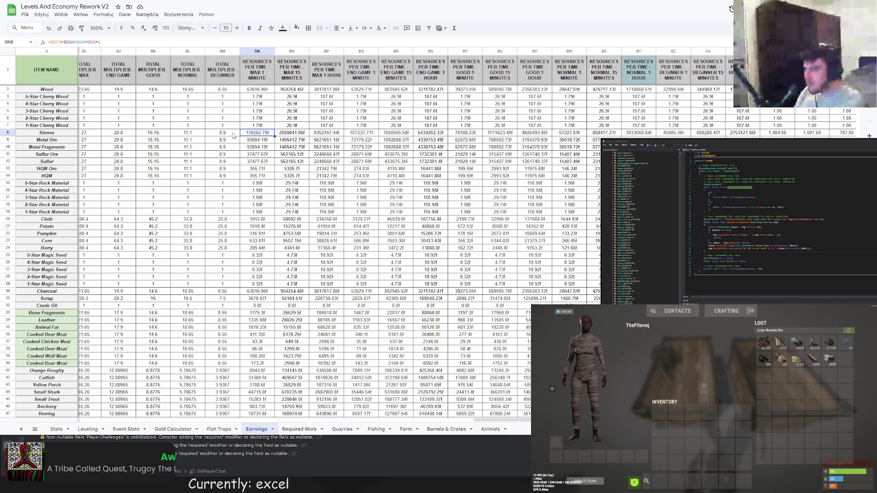
left_click_drag(531, 420, 456, 425)
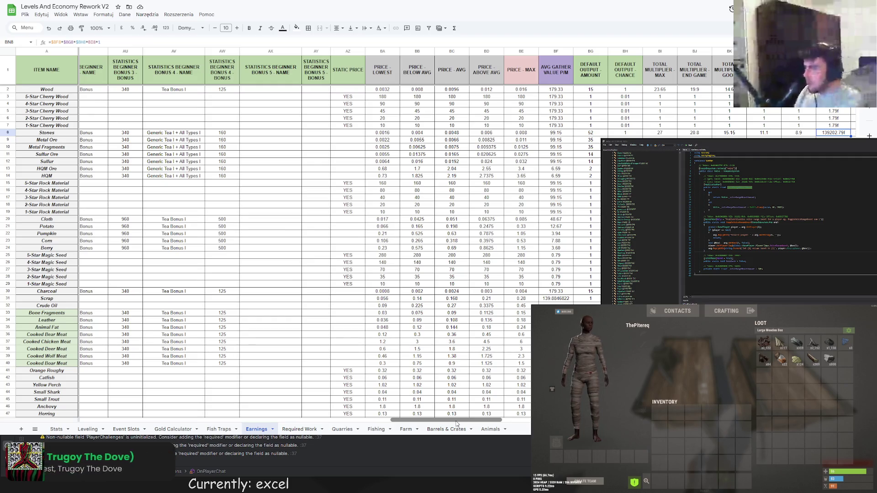
left_click_drag(455, 420, 463, 419)
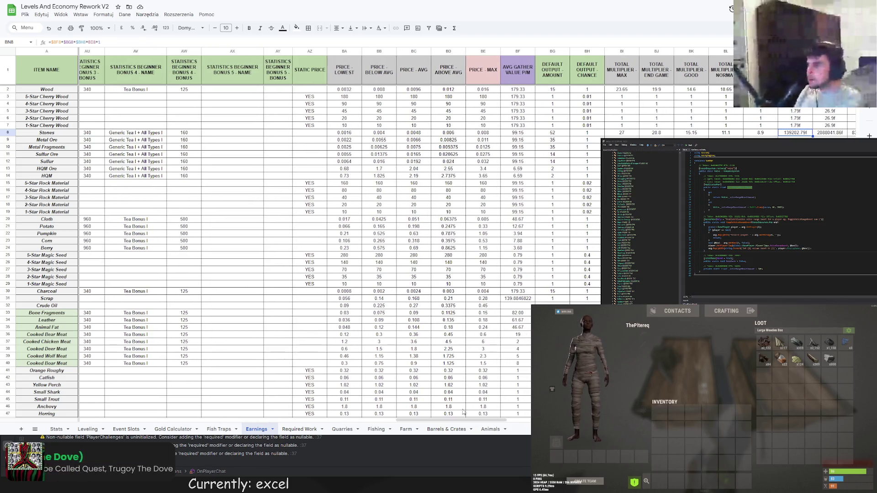
left_click(519, 132)
key("Return")
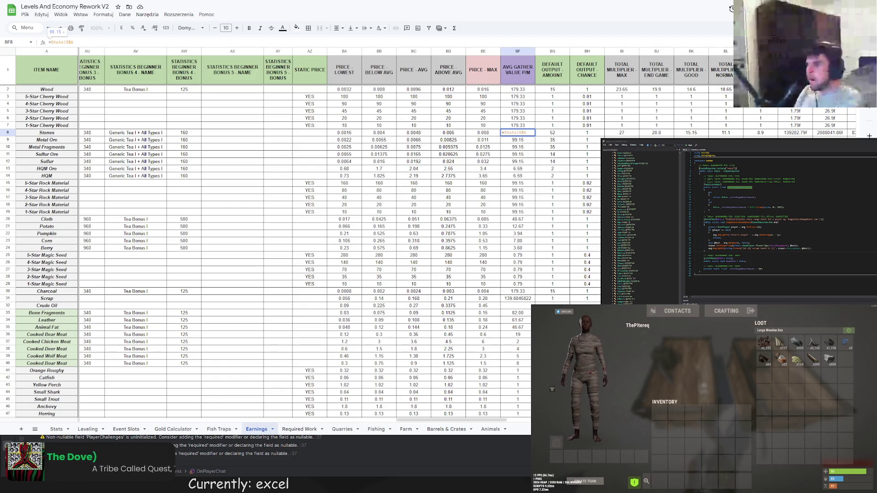
Inspect the Stats sheet's mining-hour Hit/Minute 99.15 and the Hit/Minute values in G10, G14, G19.
left_click(57, 429)
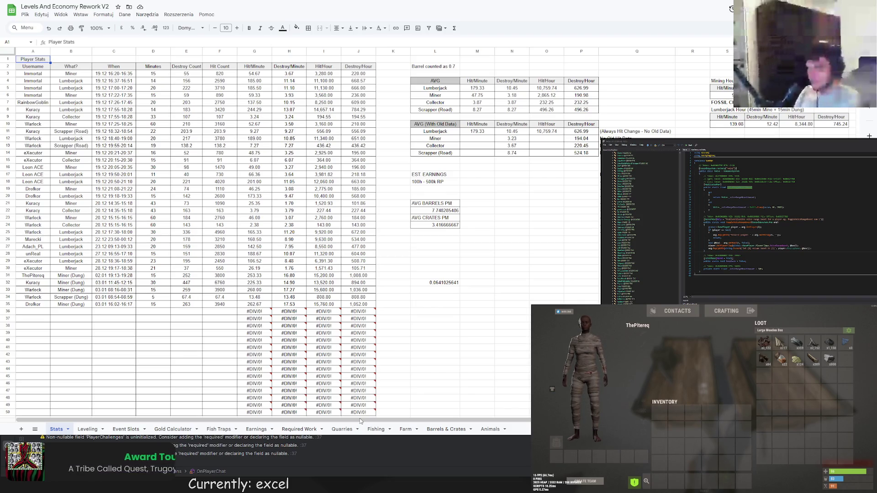
left_click_drag(361, 421, 409, 422)
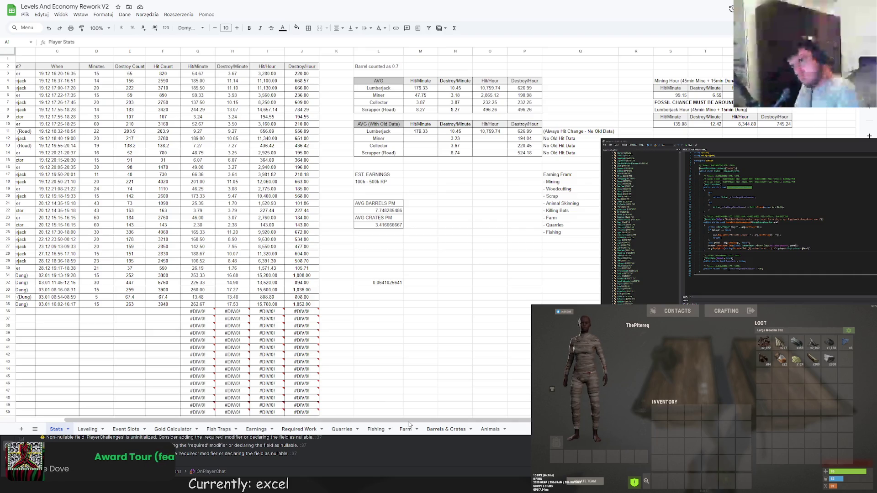
left_click(669, 95)
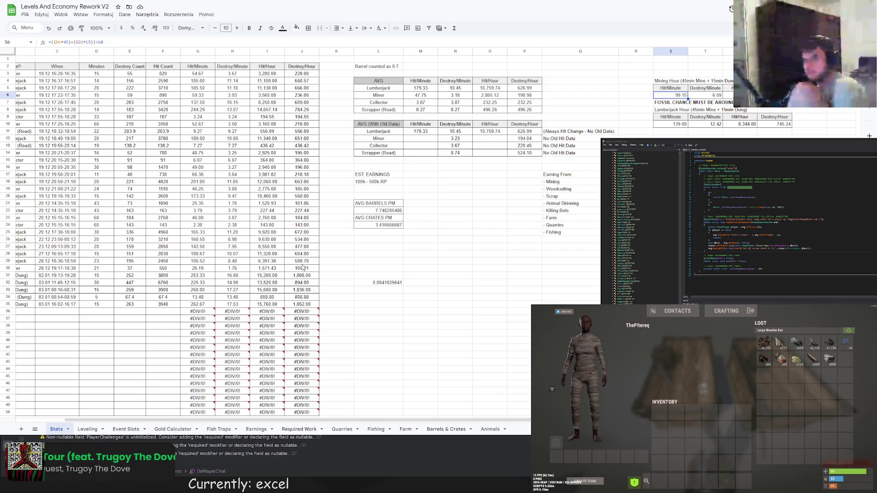
scroll(302, 267, "left", 3)
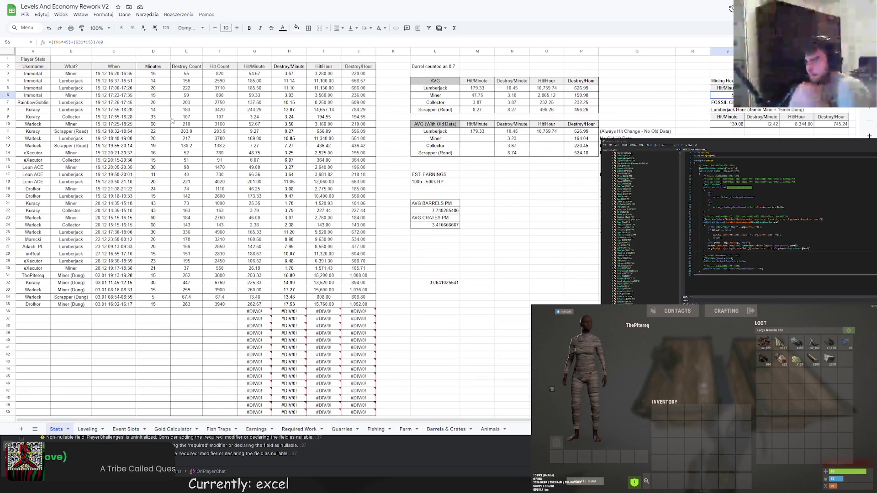
left_click(255, 124)
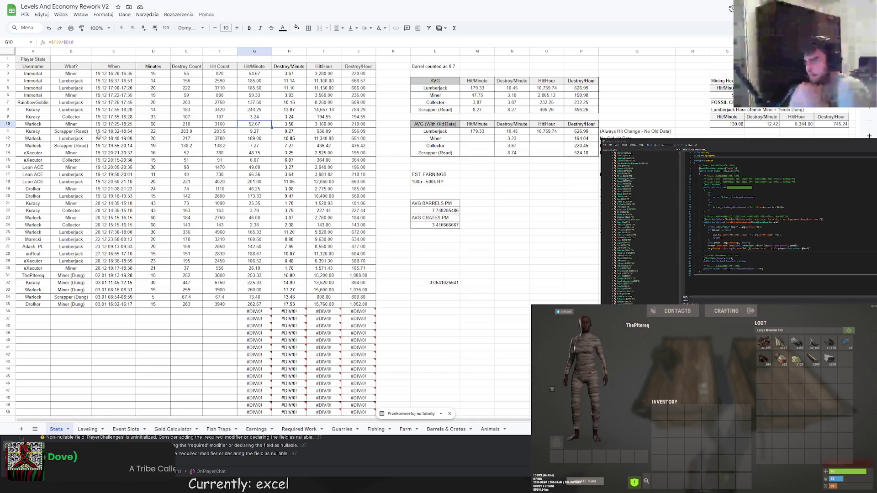
left_click(255, 153)
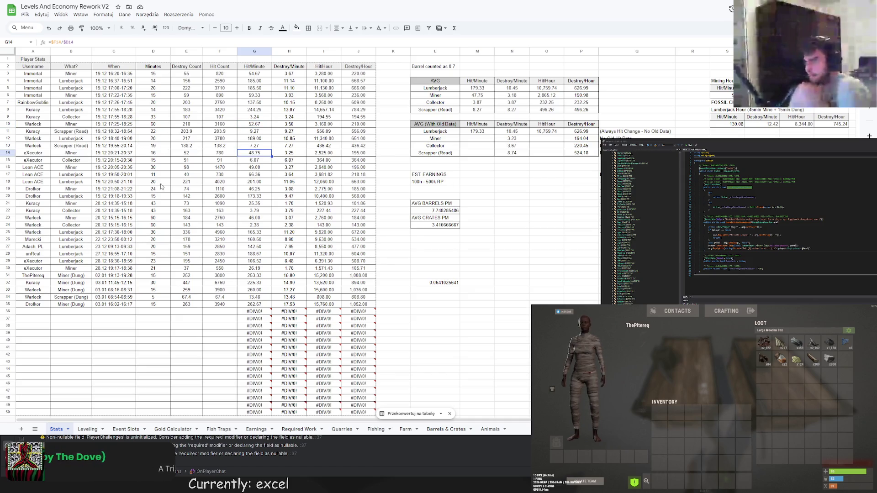
left_click(261, 190)
Inspect the remaining Hit/Minute values in G21 and G23, then switch to the PvRust rework spreadsheet.
left_click(261, 203)
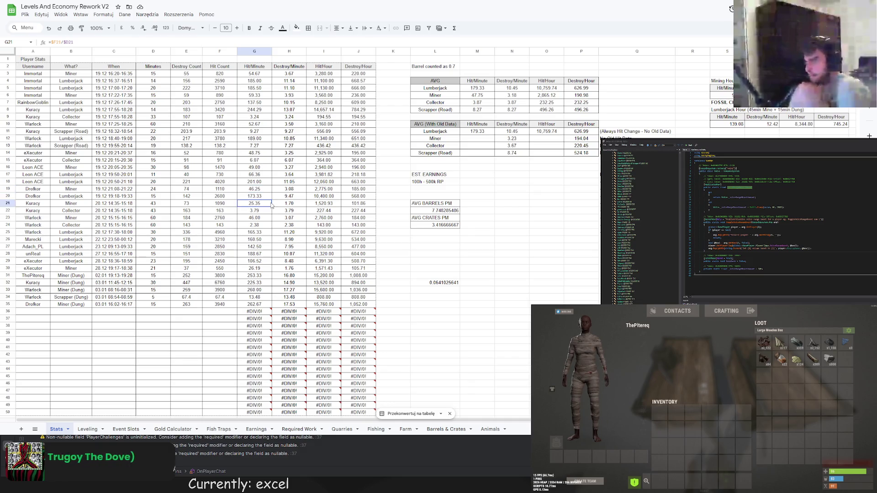
left_click(251, 219)
left_click(253, 268)
key("ctrl+Tab")
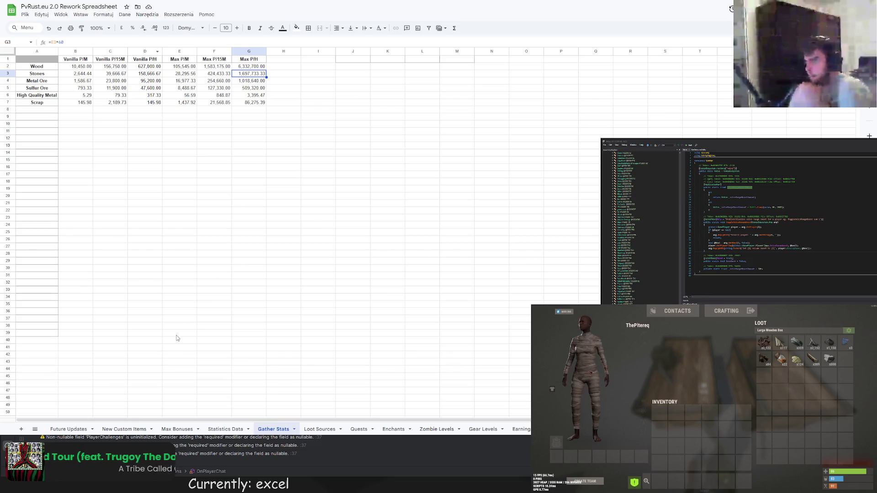
left_click(127, 429)
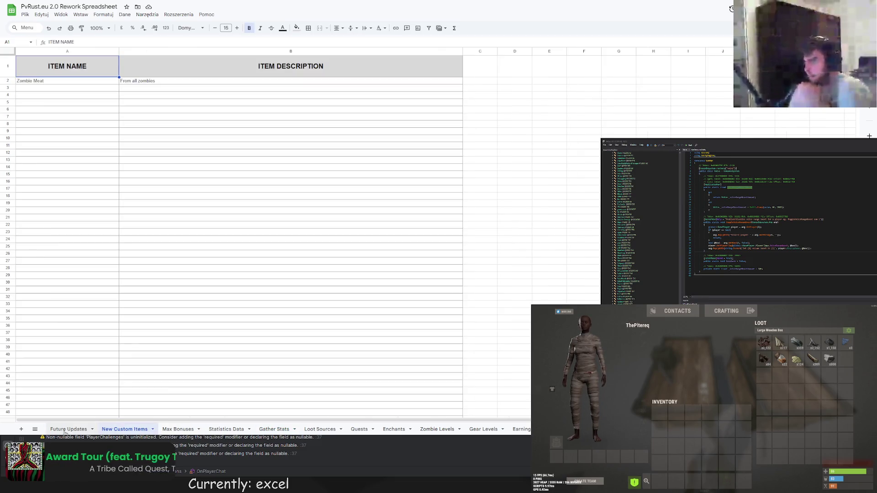
left_click(226, 429)
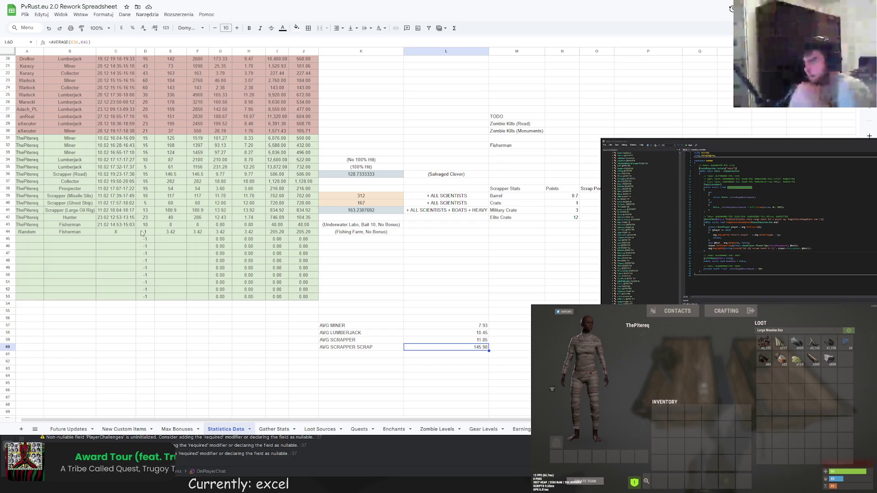
left_click(220, 146)
left_click(224, 152)
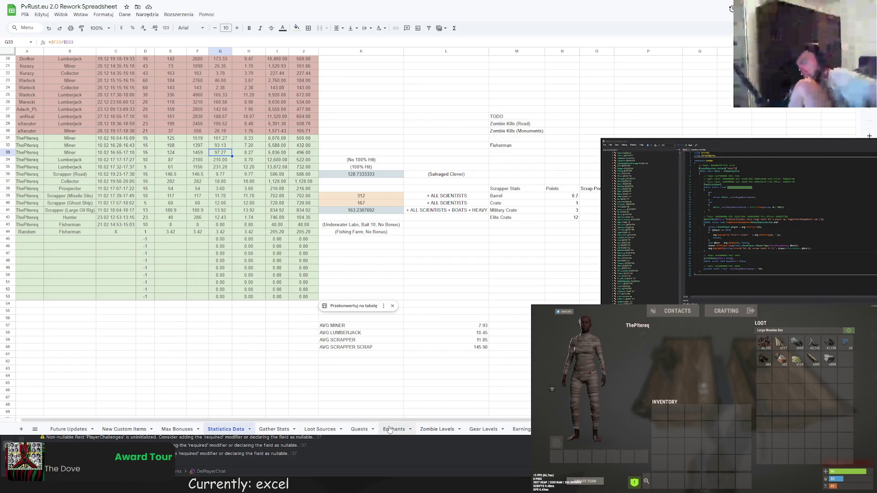
left_click(319, 430)
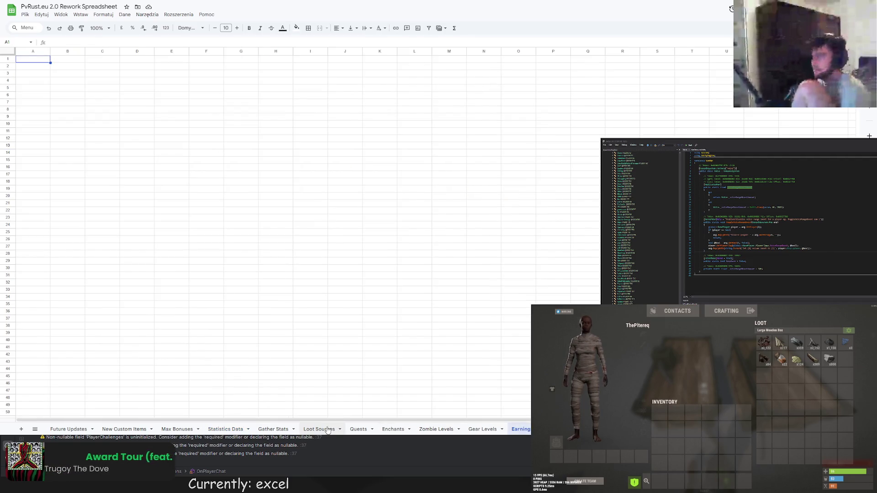
left_click(359, 429)
left_click(392, 429)
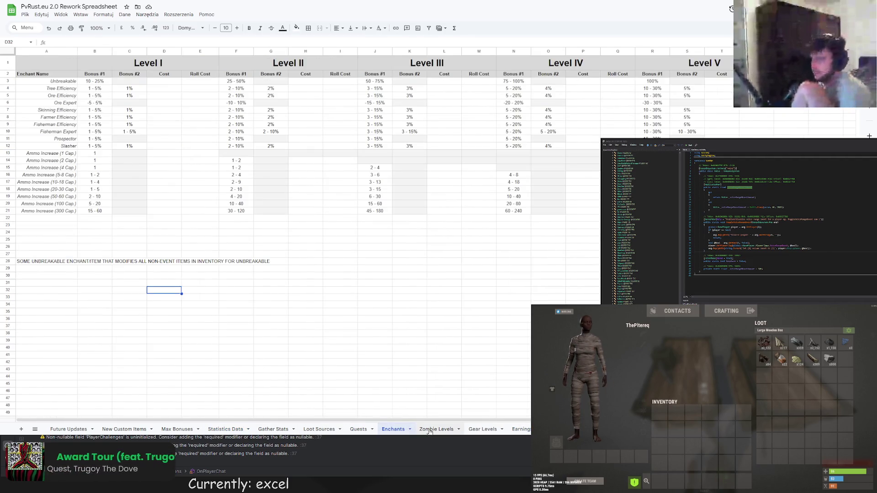
left_click(436, 429)
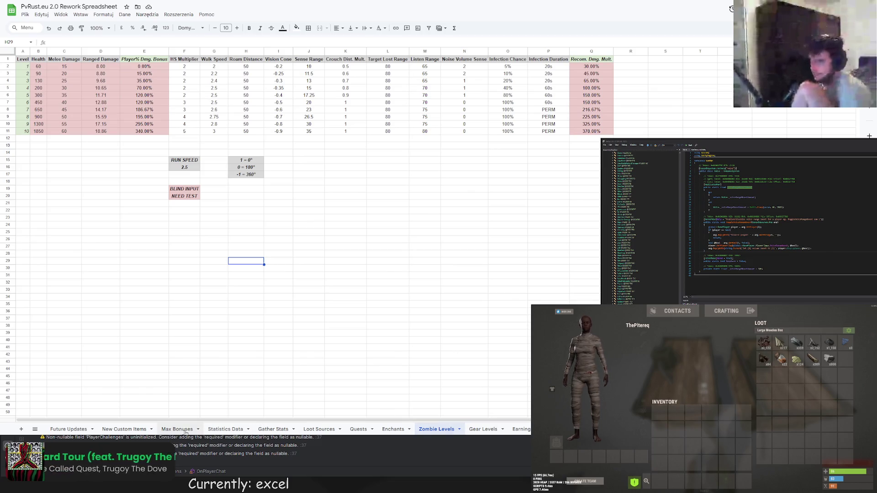
left_click(177, 429)
left_click(226, 429)
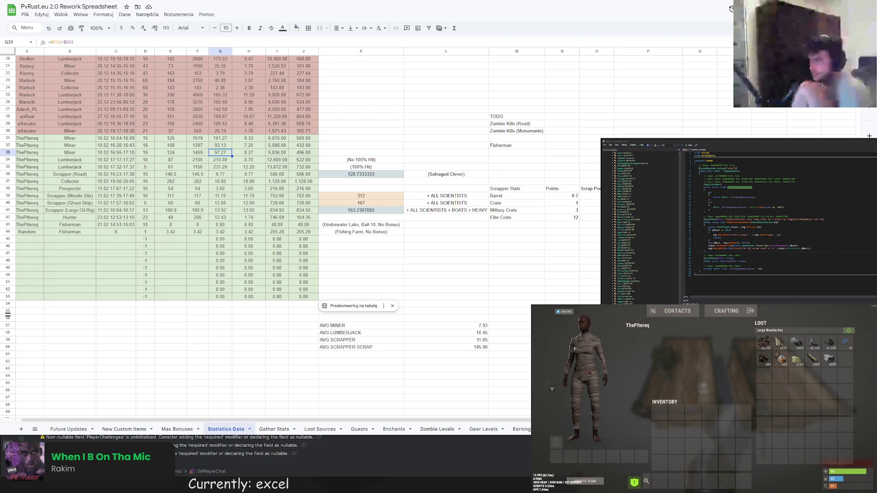
key("ctrl+Tab")
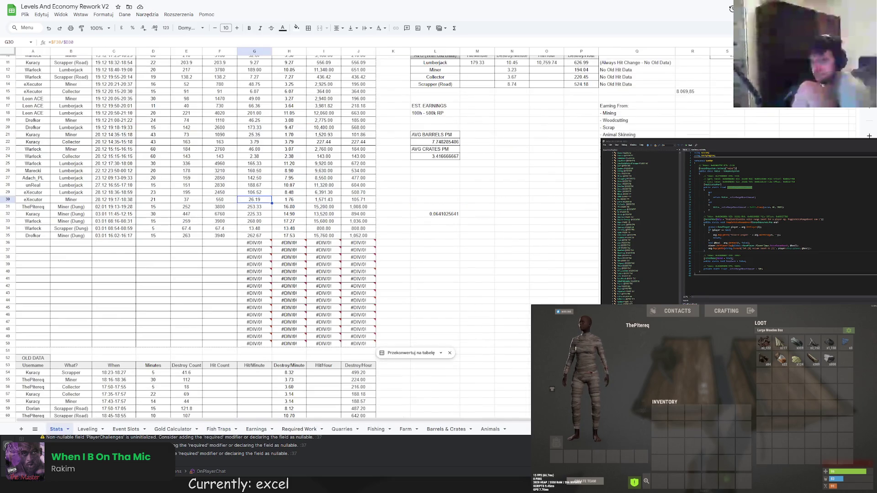
key("ctrl+Tab")
key("ctrl+Tab")
key("ctrl+Tab")
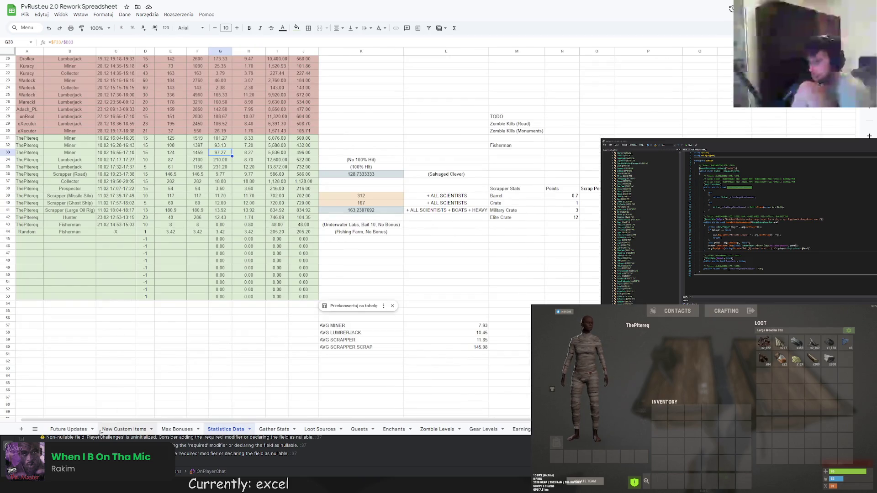
scroll(90, 422, "left", 1)
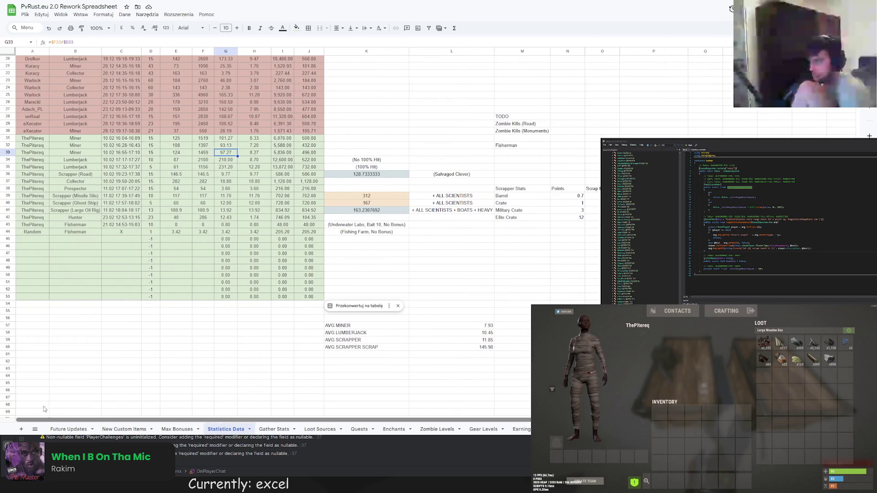
left_click(120, 239)
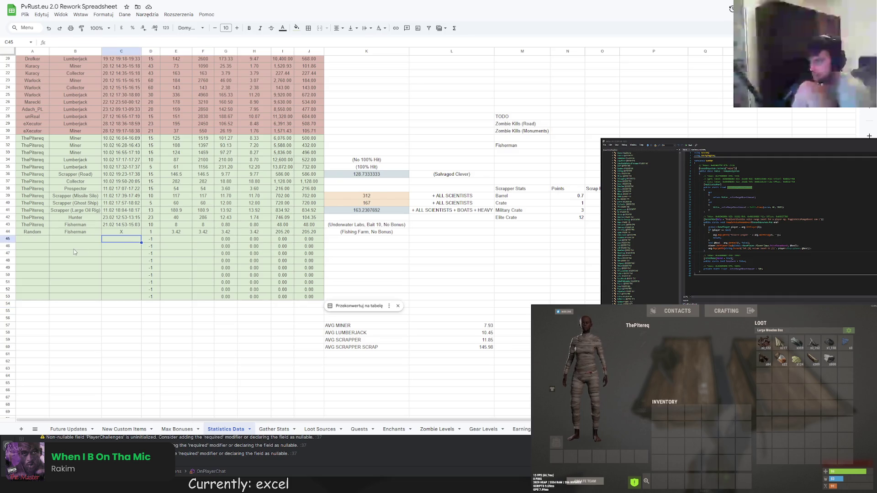
left_click(31, 232)
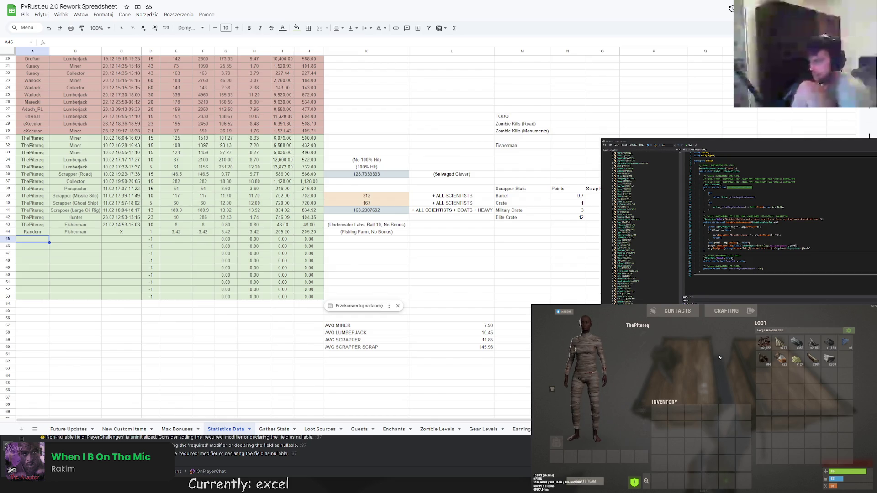
key("Tab")
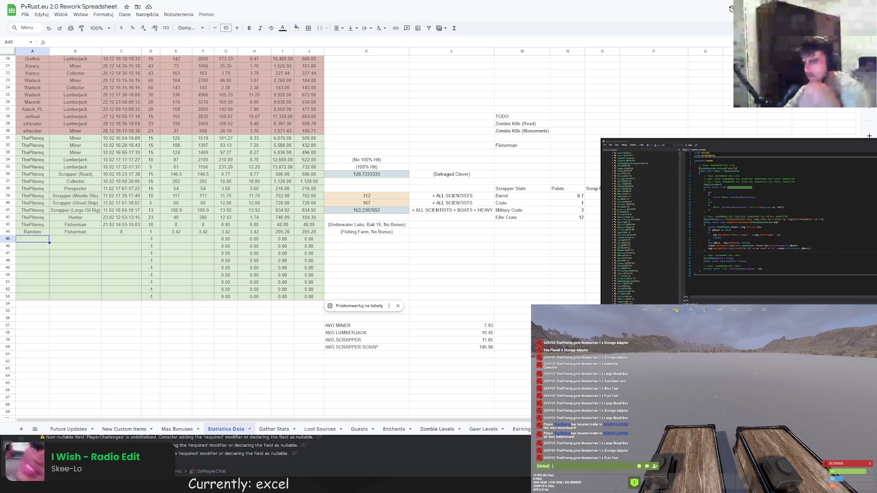
left_click(75, 261)
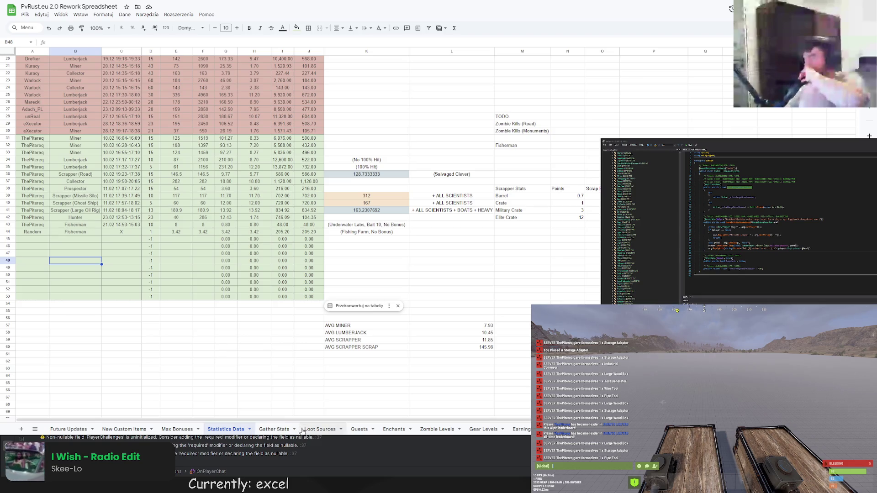
left_click(274, 429)
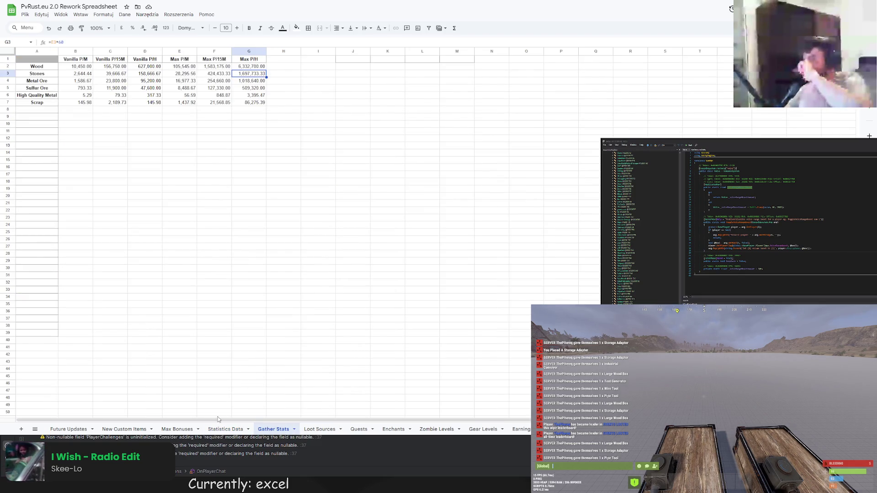
left_click(227, 429)
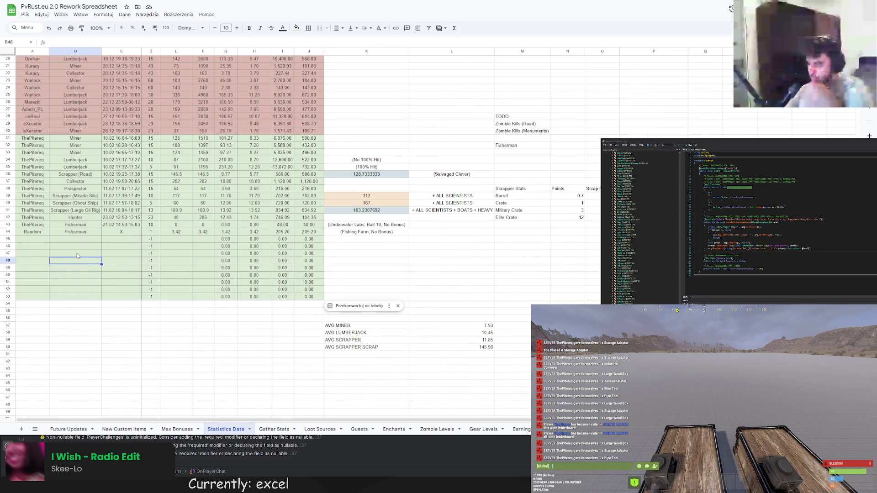
scroll(133, 286, "up", 2)
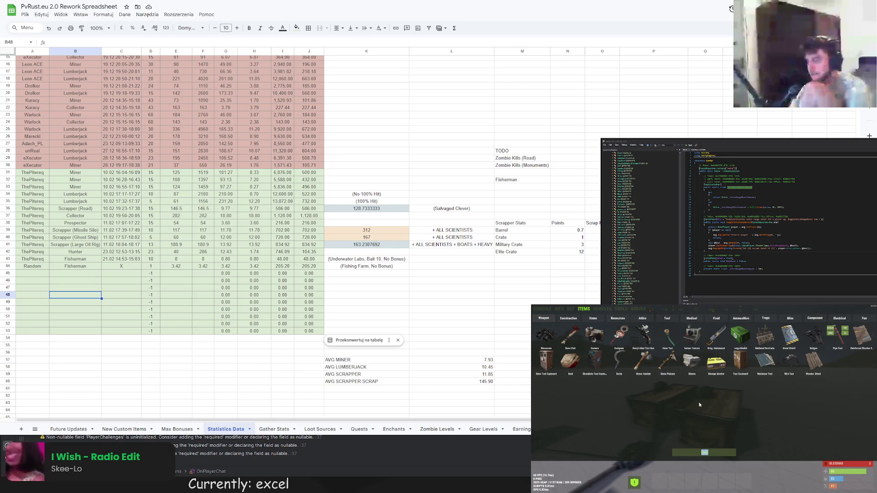
type("jack")
Spawn the searched jackhammer and run the /e chat command to bring up the enchanting screen.
left_click(671, 334)
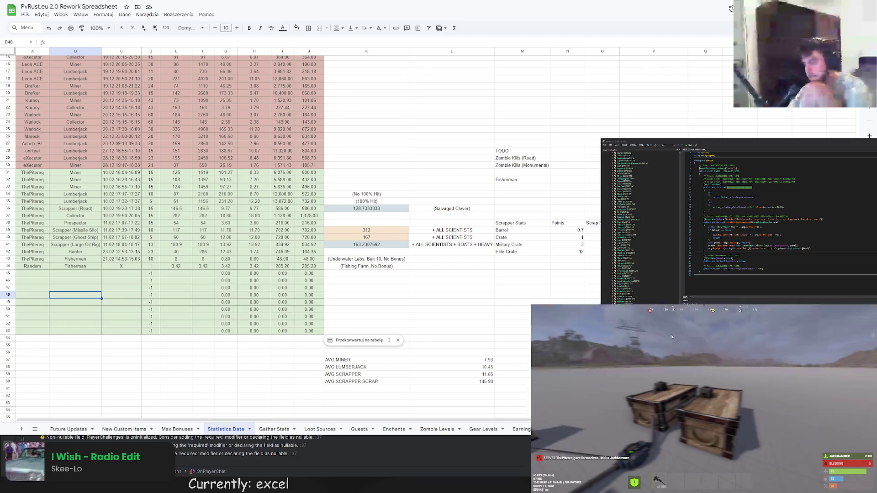
key("Tab")
key("Tab")
key("F1")
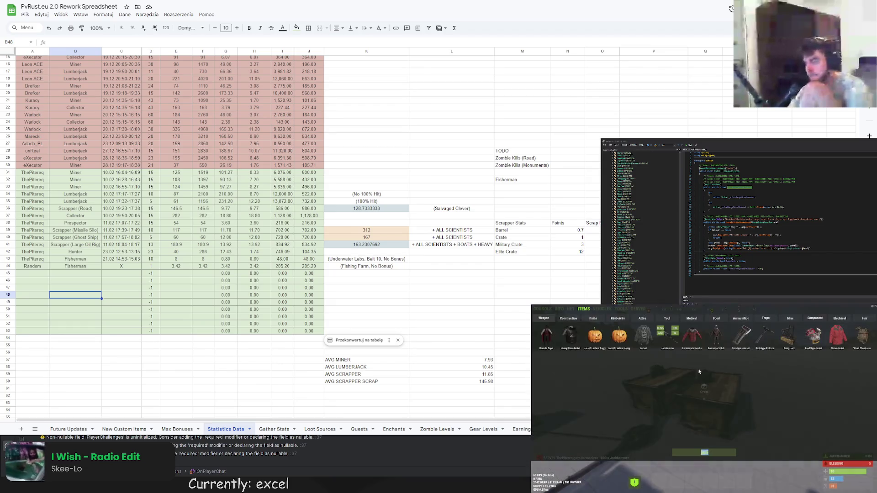
key("Escape")
key("Return")
type("/ench")
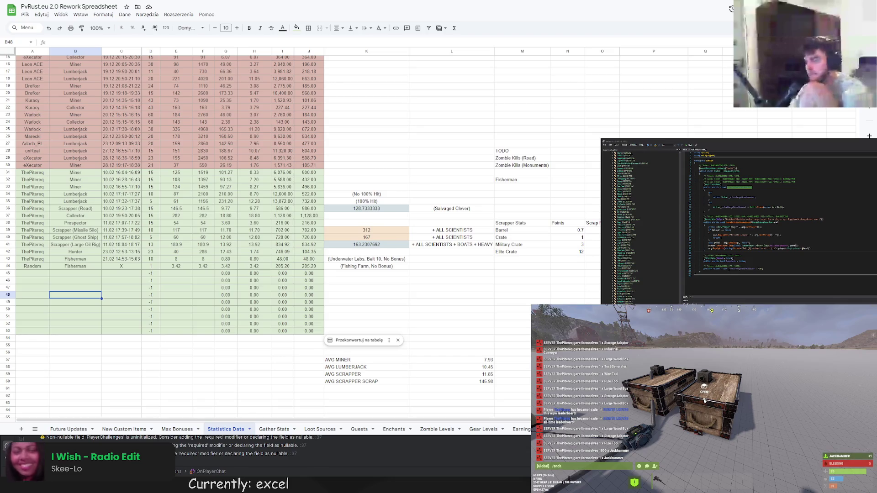
key("Return")
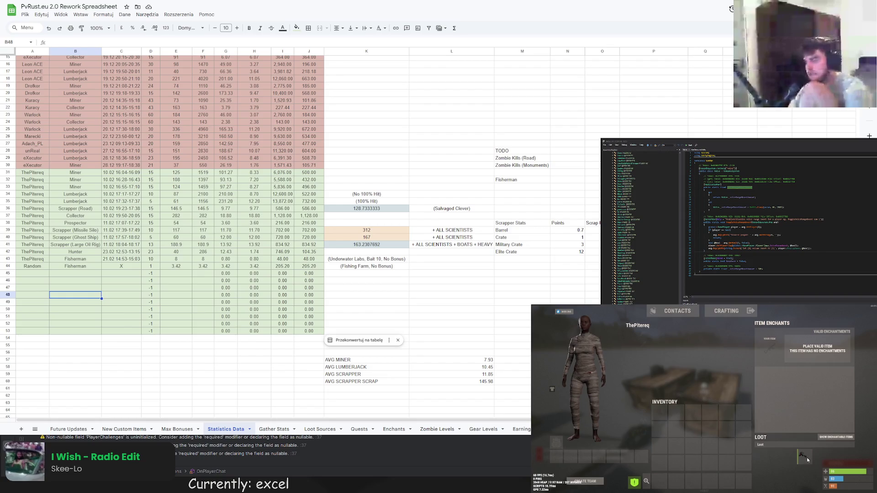
Move the jackhammer into the inventory, spawn a pickaxe and take it out of the loot slot.
left_click(799, 461)
left_click_drag(714, 468, 709, 465)
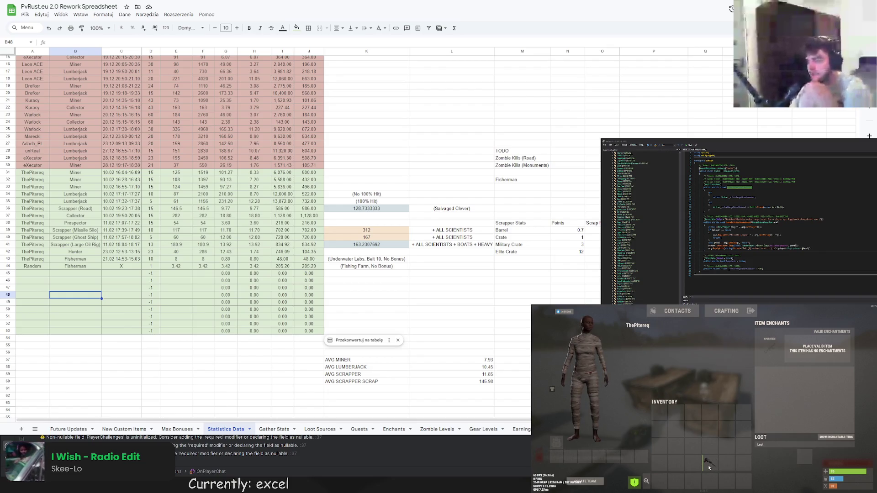
key("F1")
left_click(757, 336)
key("F1")
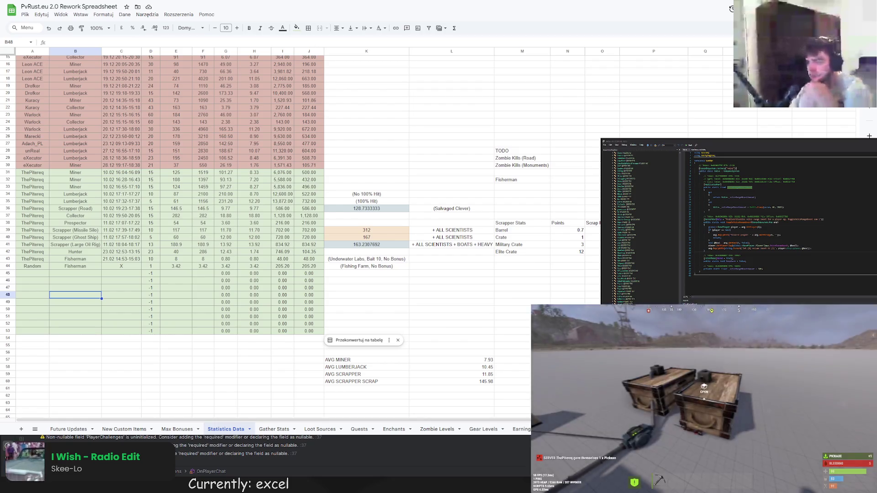
key("Tab")
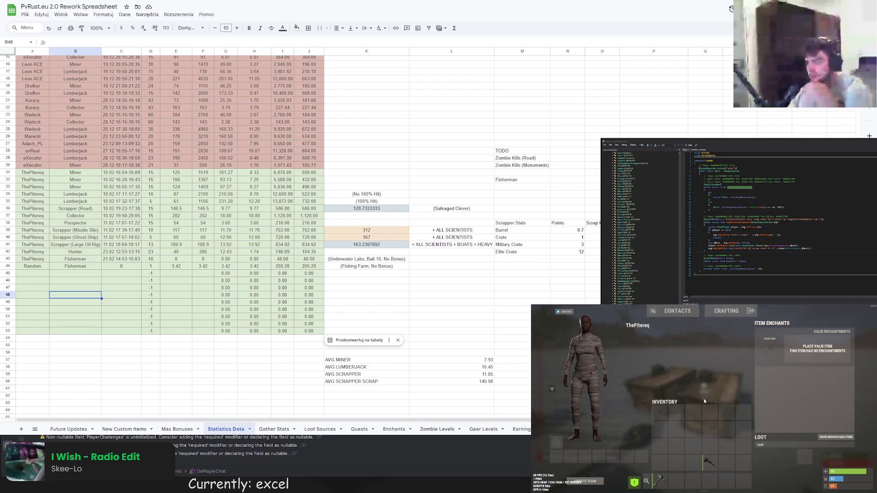
left_click_drag(805, 455, 710, 441)
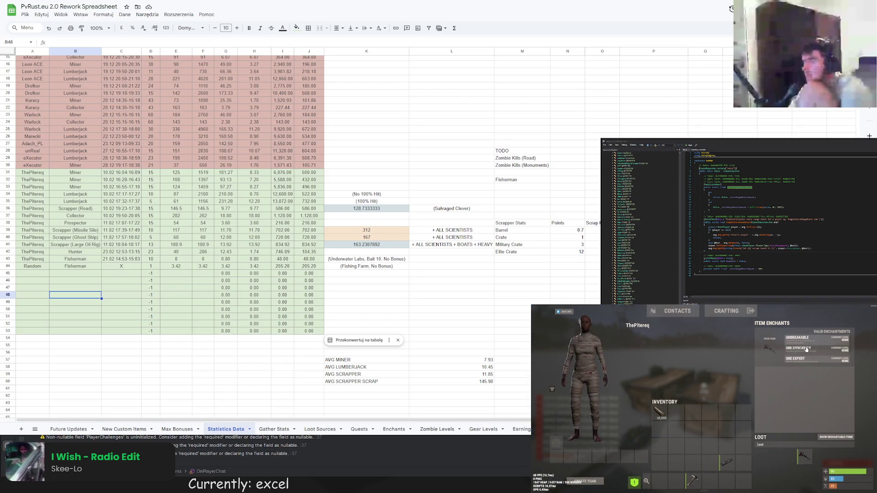
Upgrade the Unbreakable enchantment to max level and spawn two stacks of stones.
left_click(831, 425)
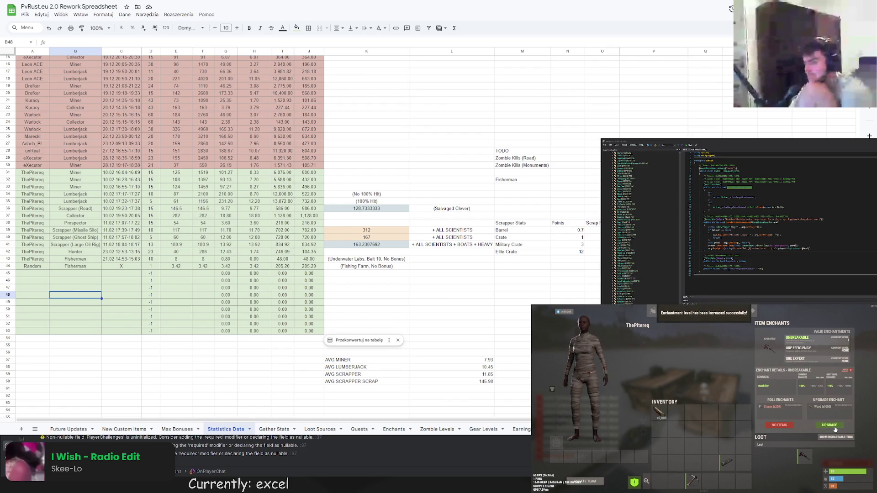
left_click(831, 426)
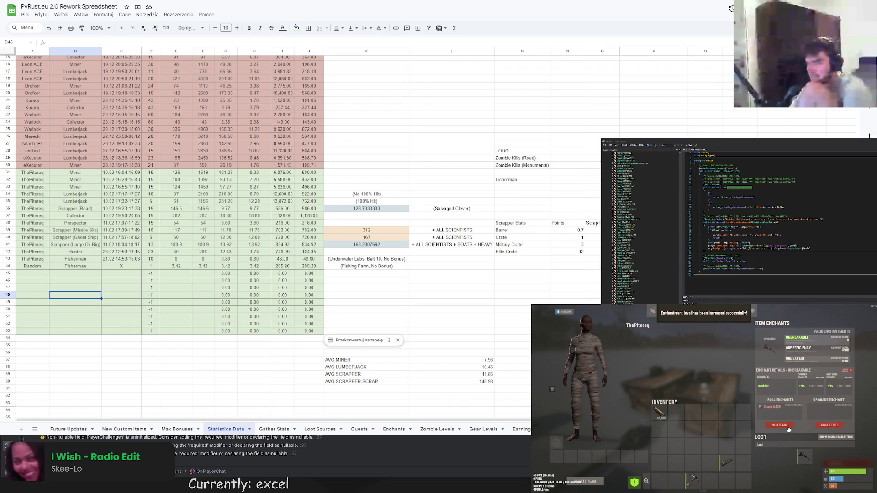
key("F1")
type("stones")
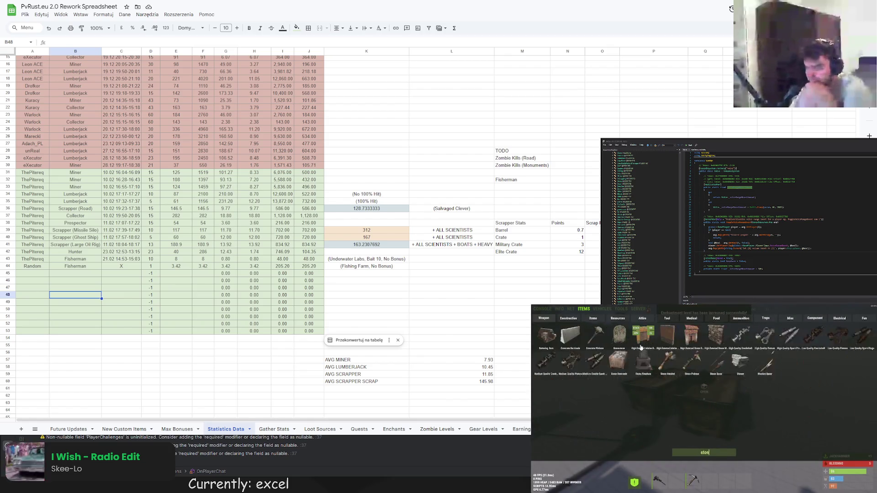
left_click(595, 335)
left_click(595, 335)
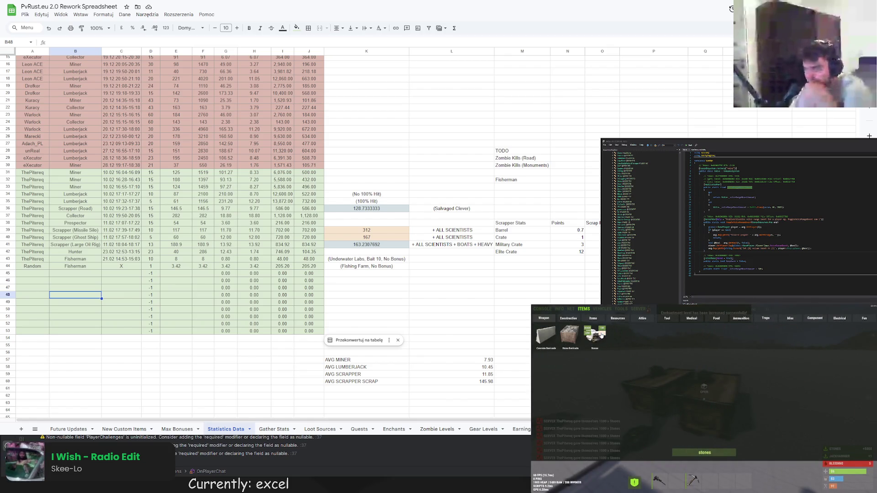
key("F1")
Slot the tool, select Unbreakable and reroll its enchant bonus twice.
key("Tab")
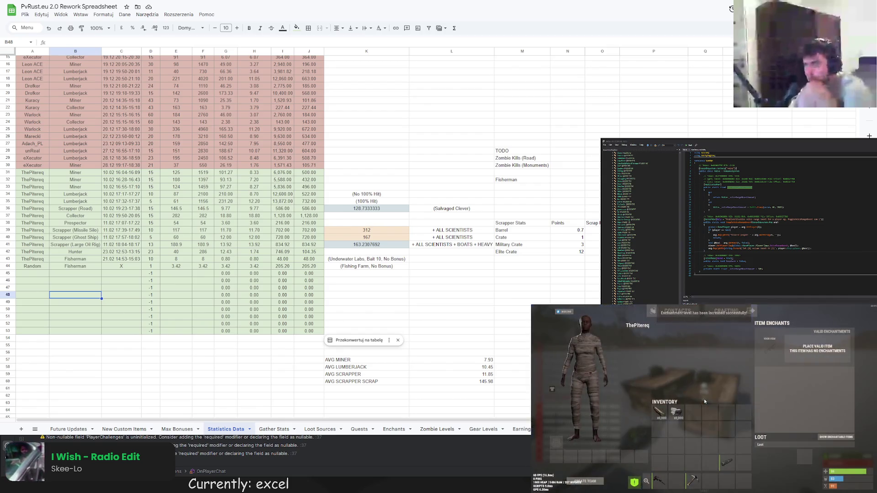
left_click_drag(690, 475, 769, 346)
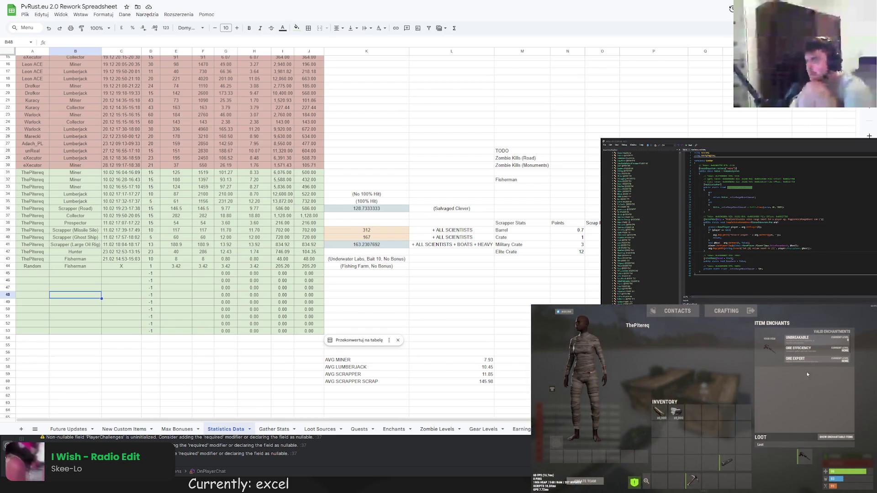
left_click(797, 337)
left_click(779, 425)
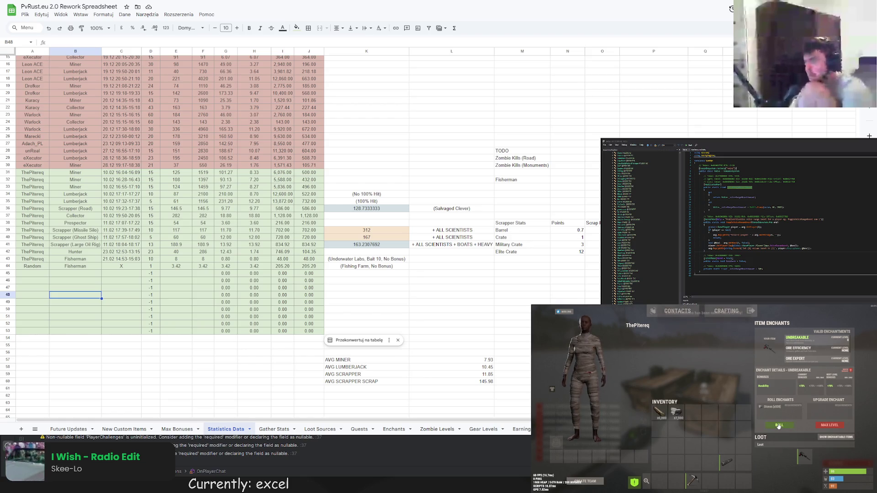
left_click(779, 425)
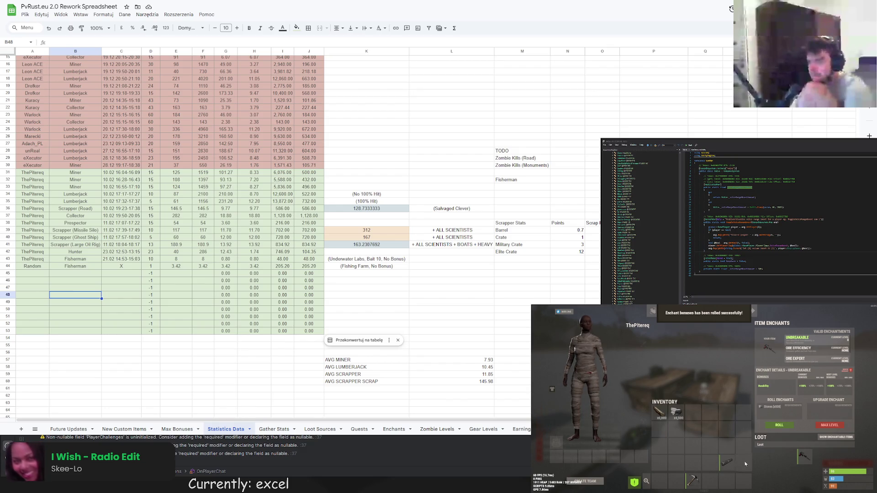
Take the tool back out, switch held weapon and bring up the game's main menu.
left_click_drag(804, 457, 695, 481)
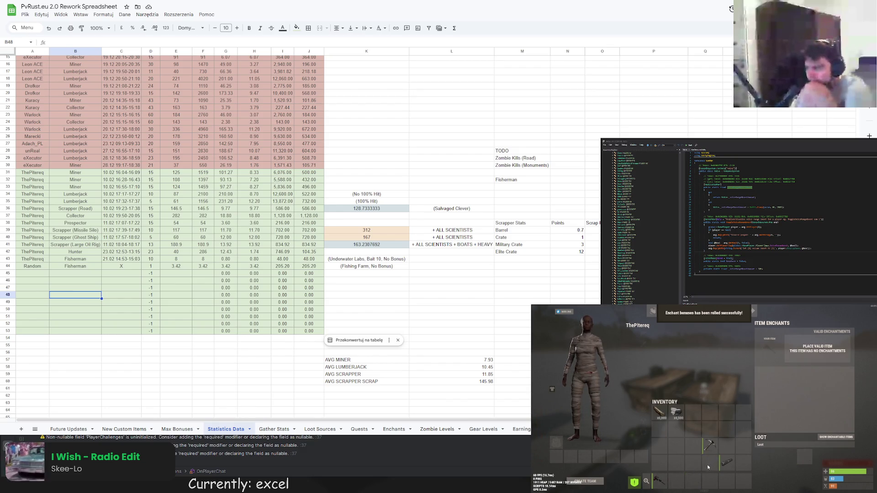
key("Tab")
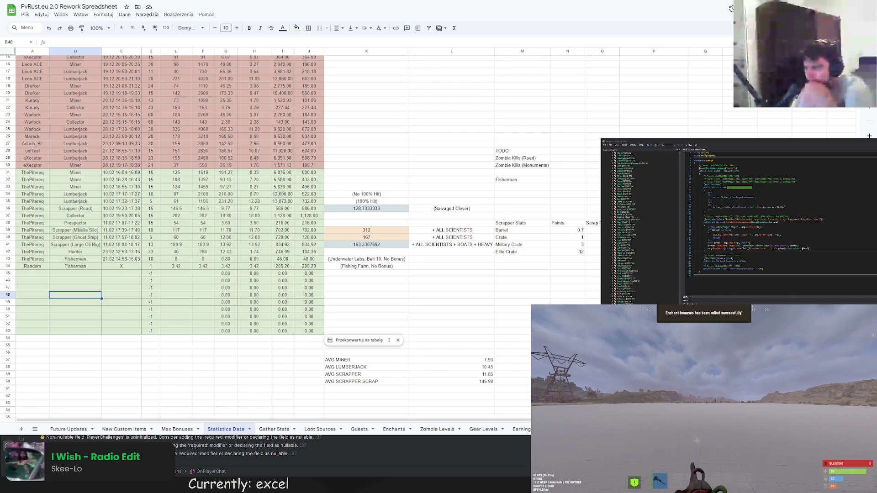
key("2")
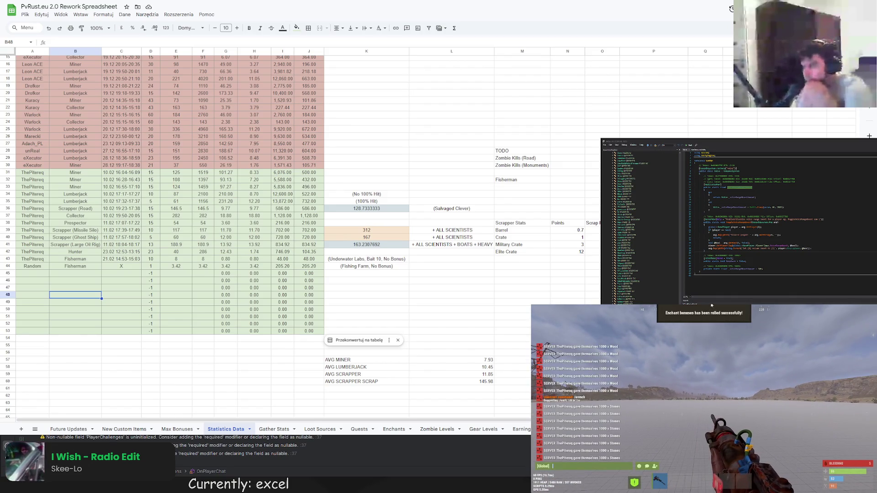
key("Escape")
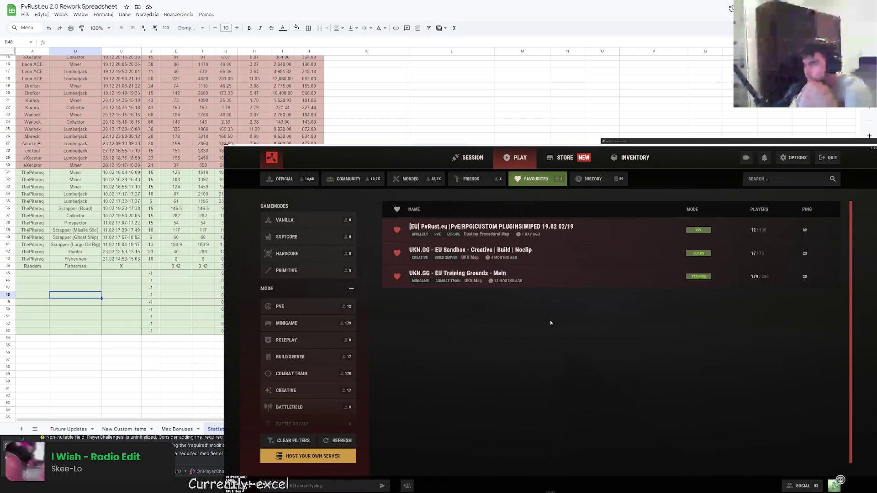
Leave the main menu and bring up the Global chat input.
key("Escape")
key("Return")
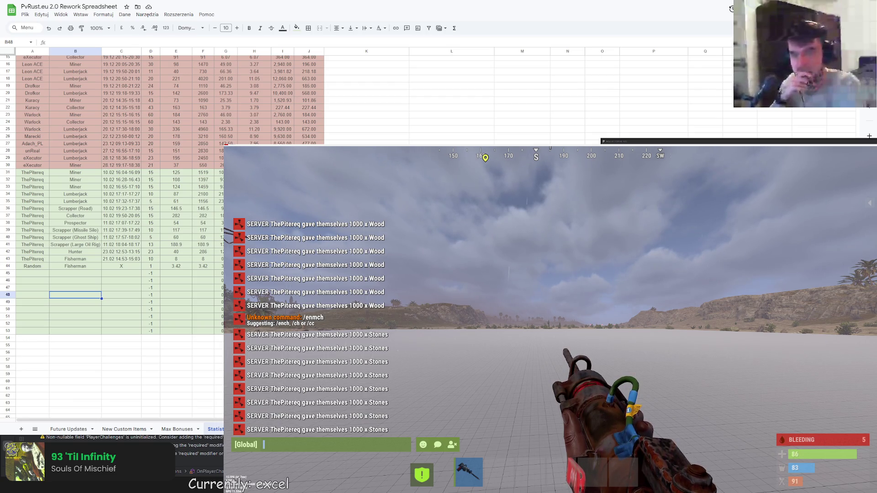
Close the chat after the repeated 1000 wood and 1000 stones give commands.
key("Escape")
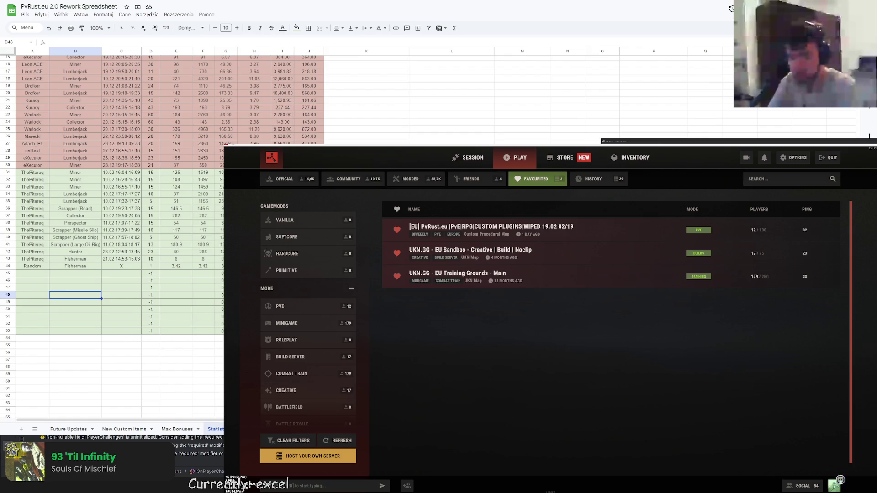
Walk around the crates and yellow bin, then bring up the chat log of the wood and stone grants.
key("Escape")
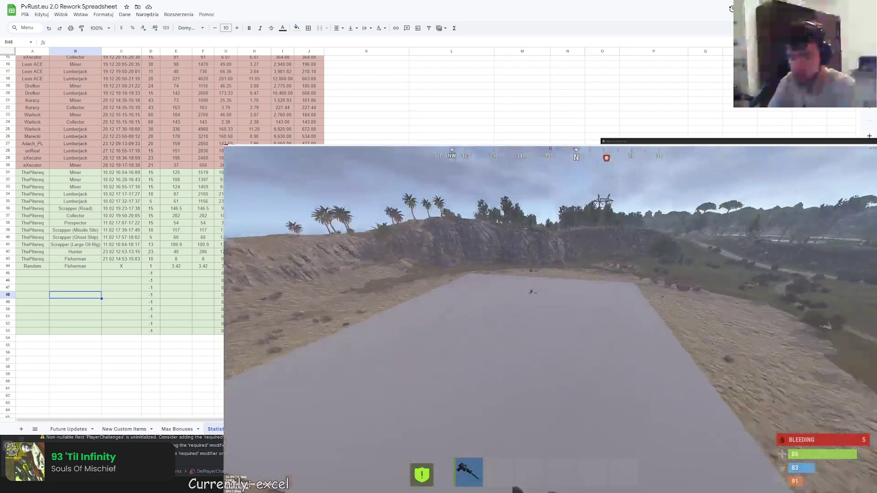
key("w")
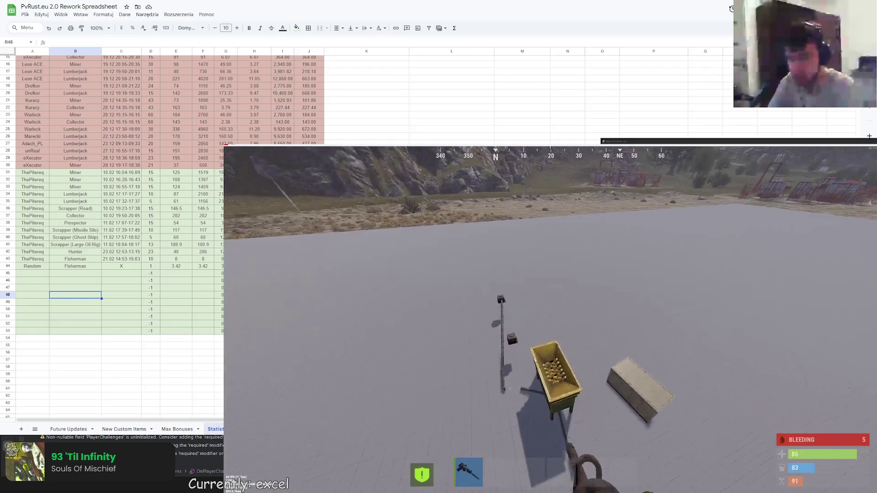
key("w")
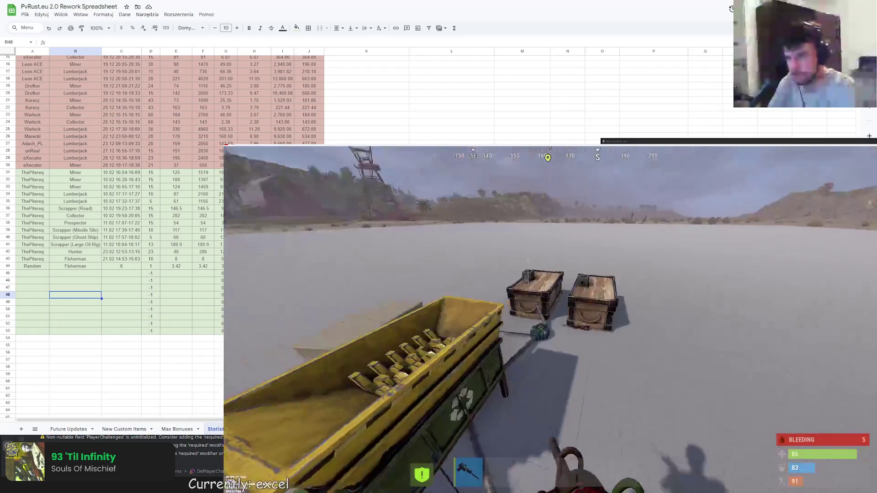
key("w")
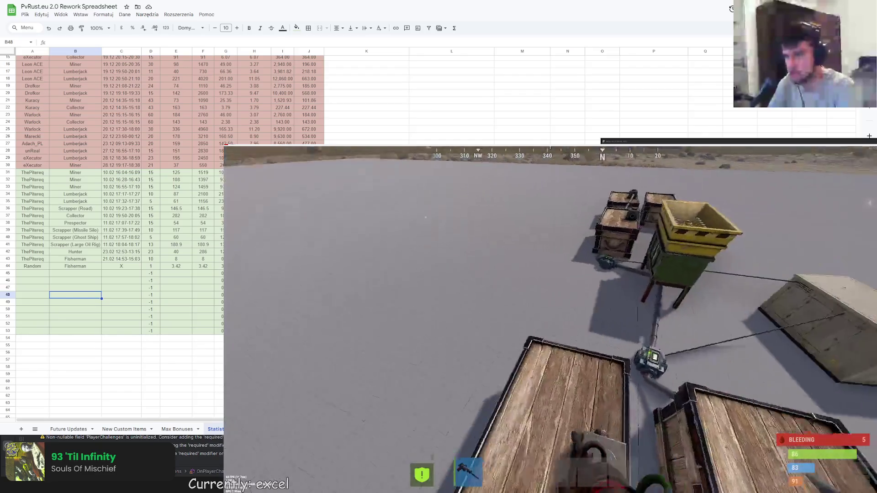
key("w")
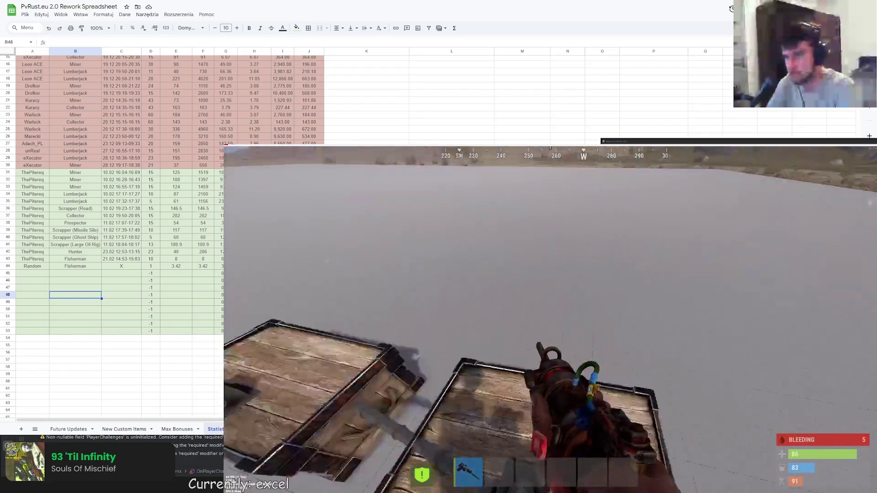
key("w")
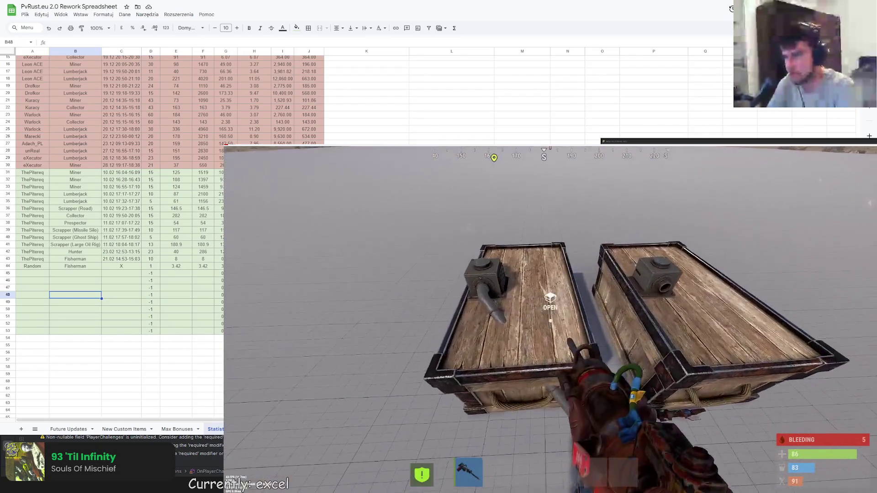
key("w")
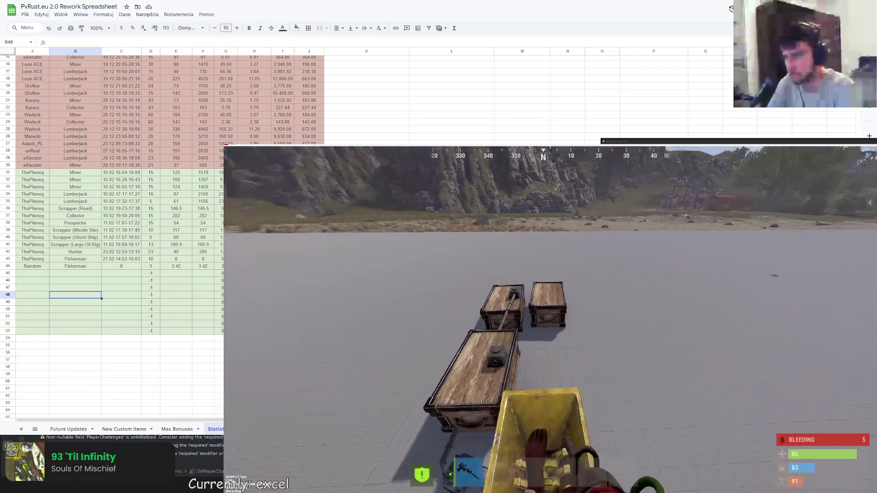
key("w")
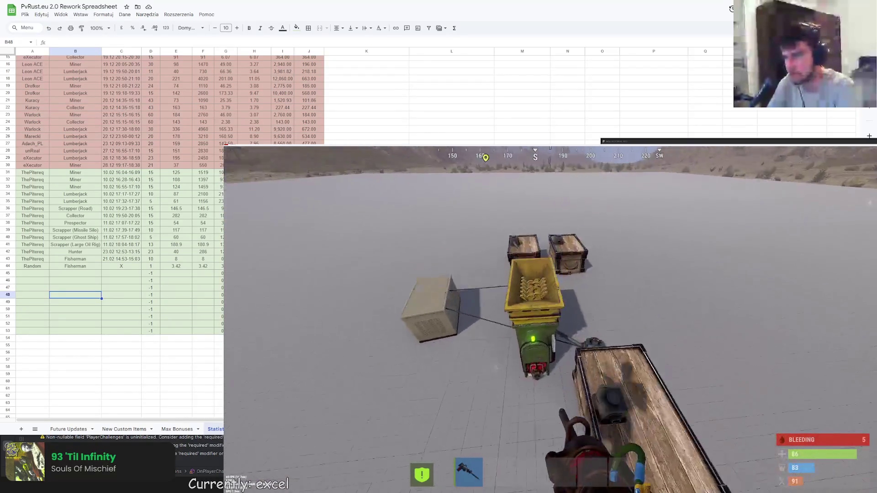
key("w")
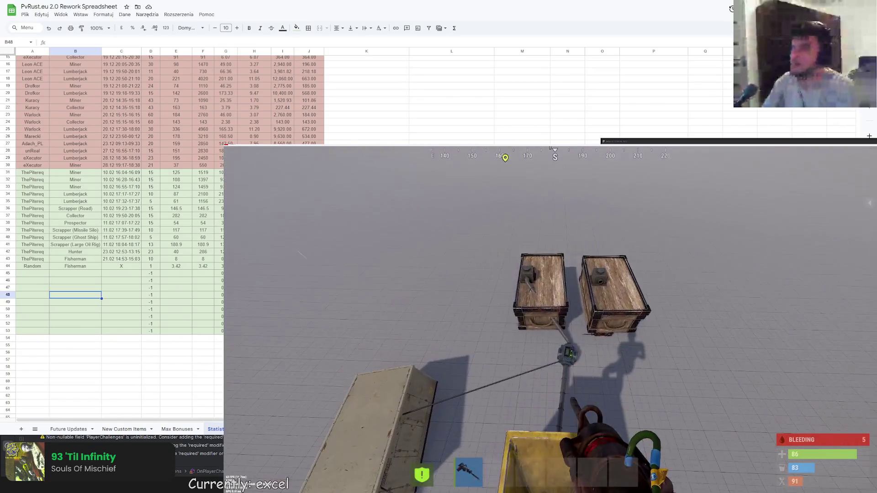
key("Return")
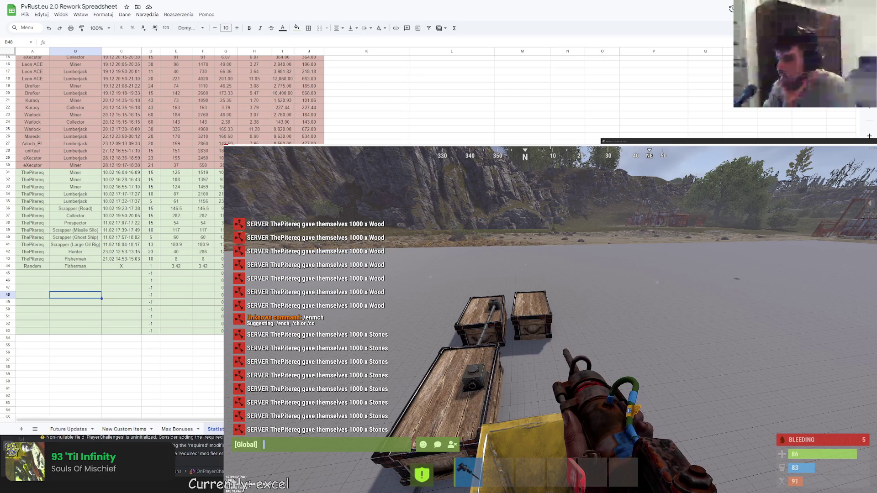
scroll(204, 319, "up", 5)
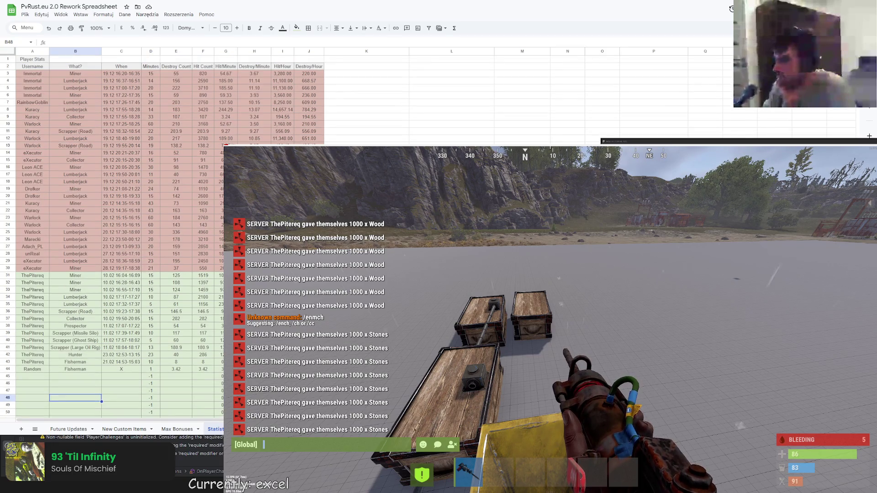
scroll(185, 384, "down", 1)
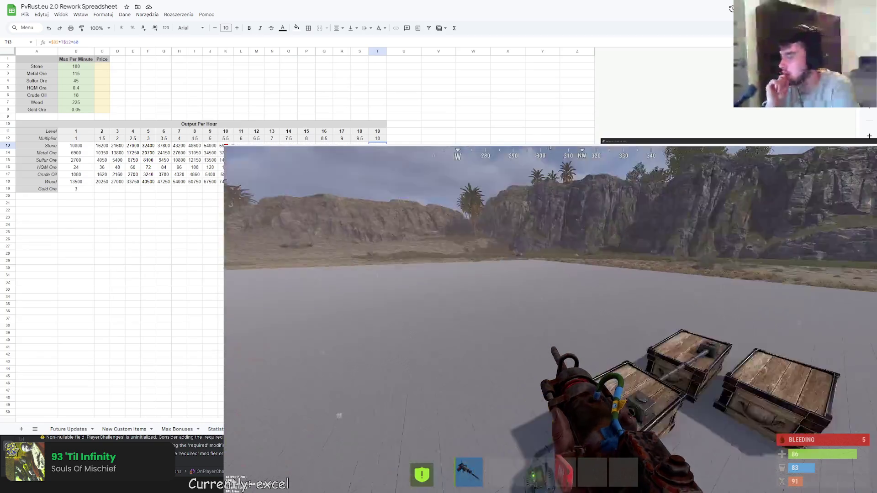
Drag the wood, stones and pickaxe out of the inventory so only the jackhammer remains.
key("Tab")
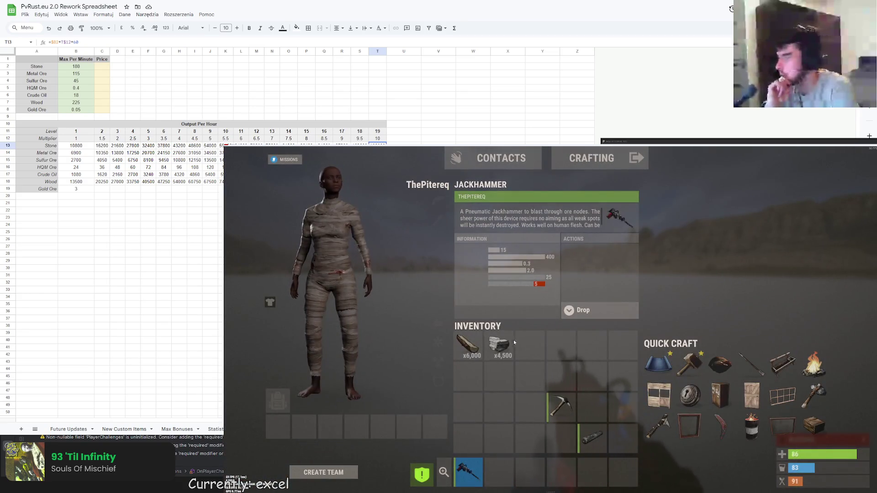
left_click_drag(471, 345, 383, 343)
left_click_drag(502, 345, 384, 343)
left_click_drag(560, 406, 384, 384)
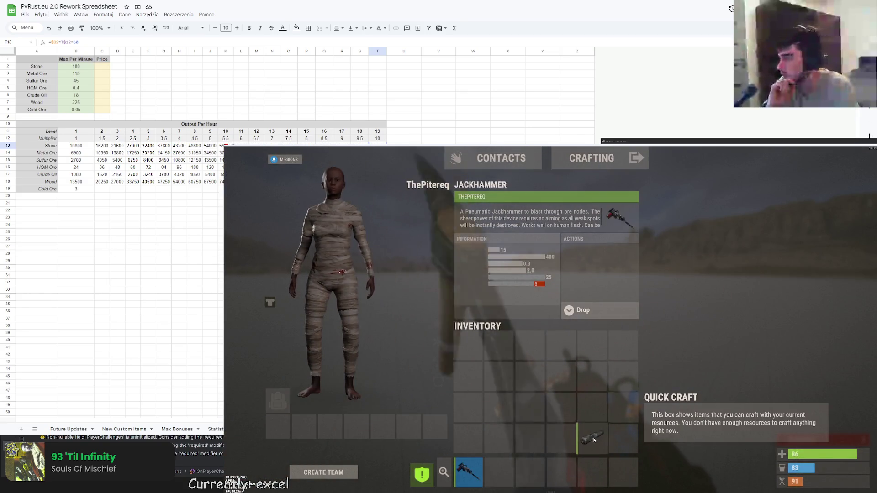
key("Tab")
Review the Your Bonuses panel (+56% tree, +50% ore gather), close it and bring up the chat.
key("b")
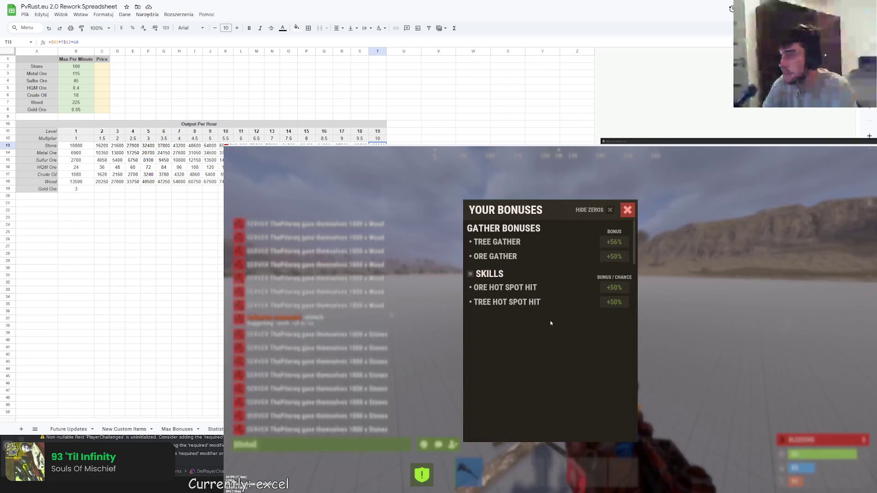
key("Escape")
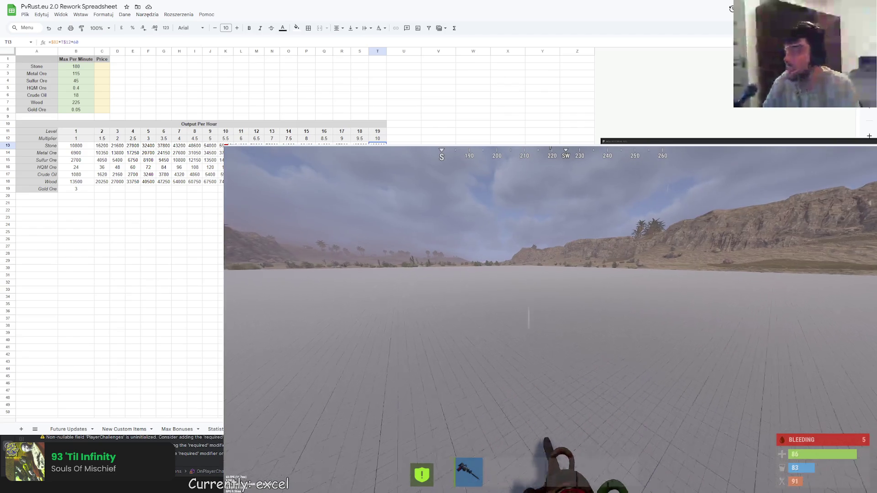
key("Return")
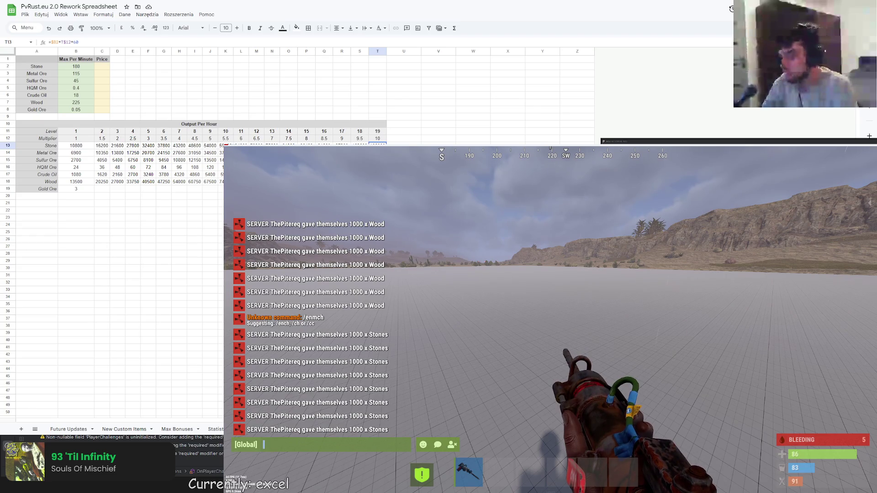
type("/stats")
Run /stats to view the gathering stats, then /ws to wipe the player's data.
key("Return")
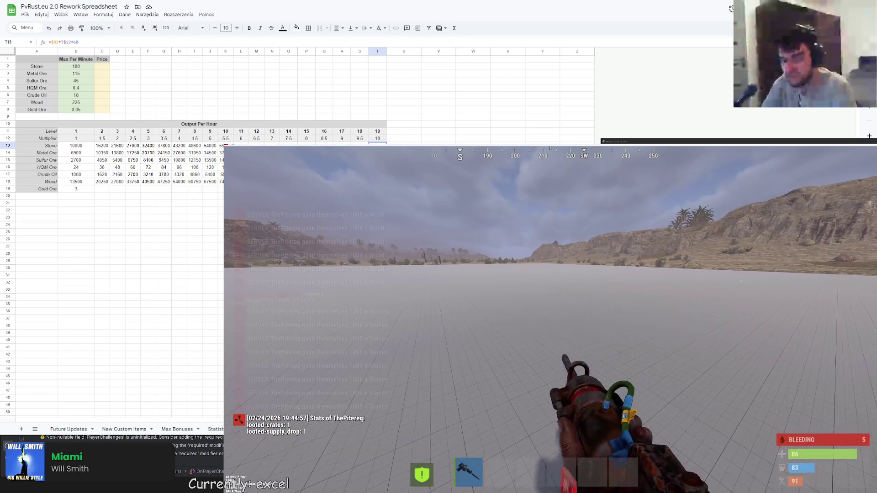
key("Return")
type("/ws")
key("Return")
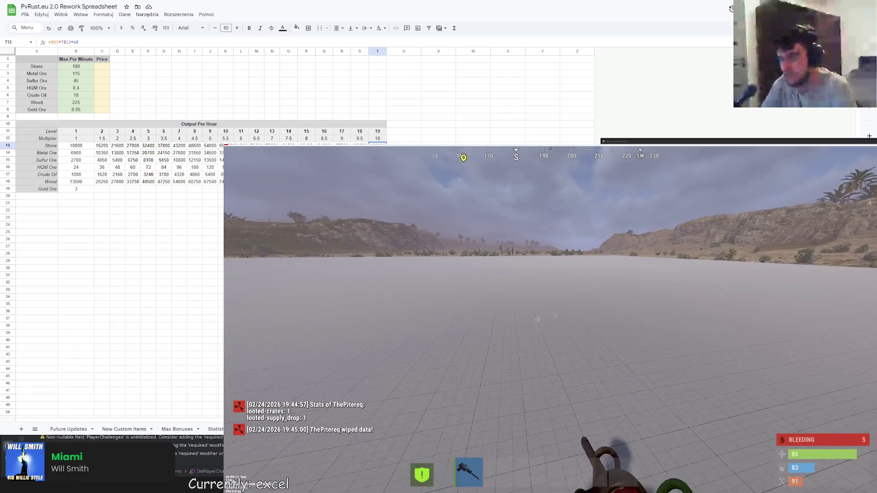
key("Return")
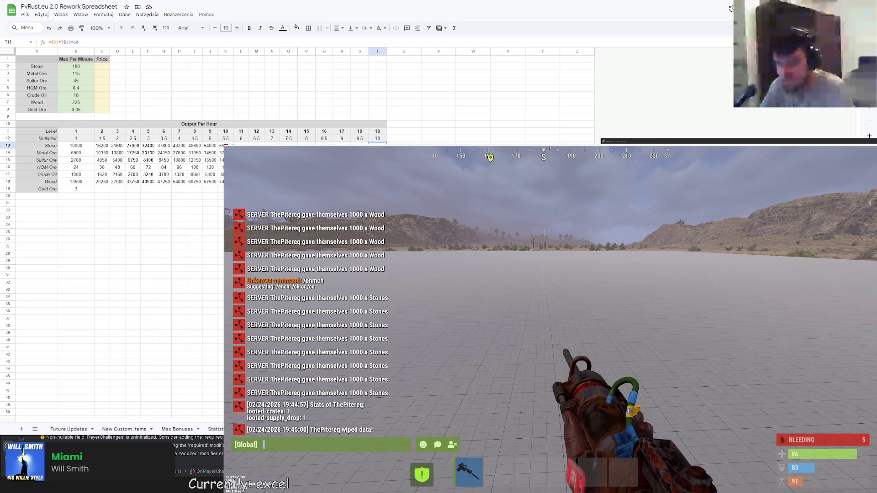
Close the chat and switch the F1 admin panel to the developer console.
key("Escape")
key("F1")
left_click(238, 151)
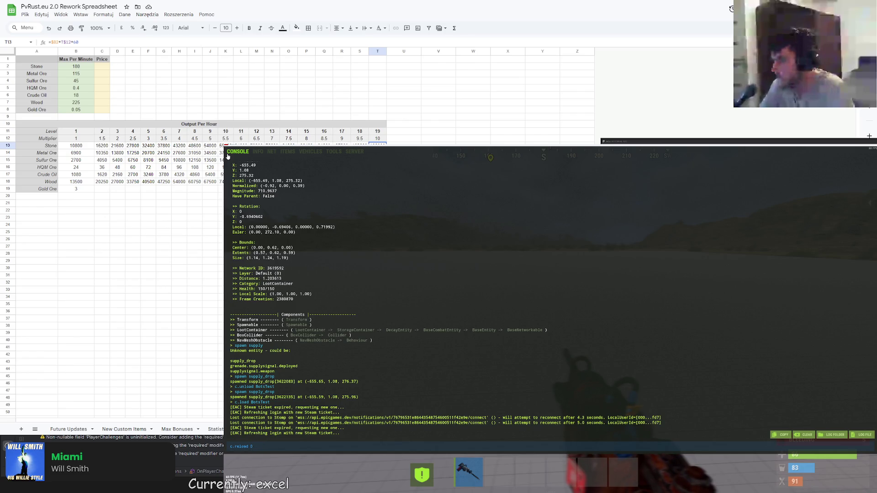
Start the ORE-DUNG dungeon from the Dungeons Center and enter through its portal.
key("Return")
key("F1")
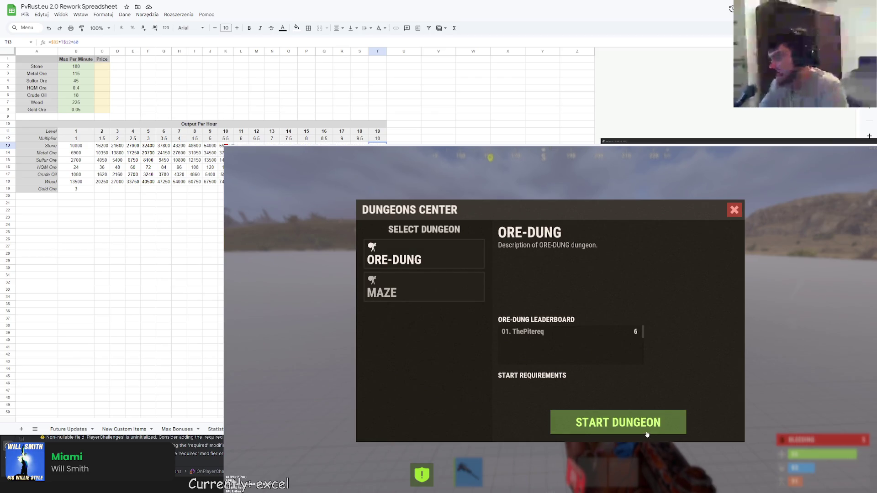
left_click(601, 423)
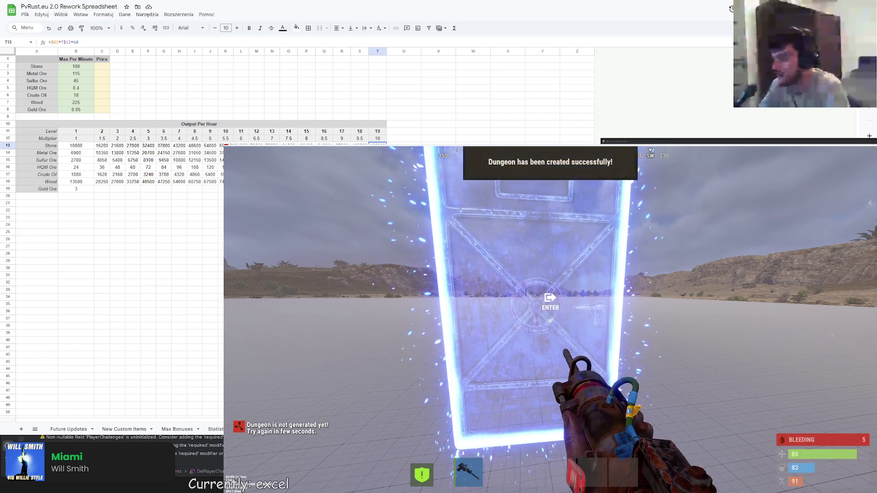
key("e")
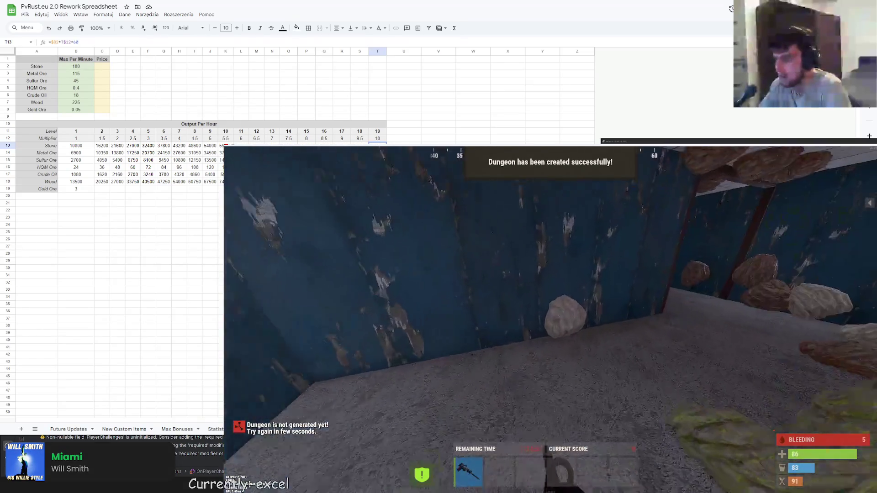
Mine the stone node on the corridor wall, briefly checking chat before resuming.
left_click_drag(548, 308, 548, 309)
key("Return")
key("Escape")
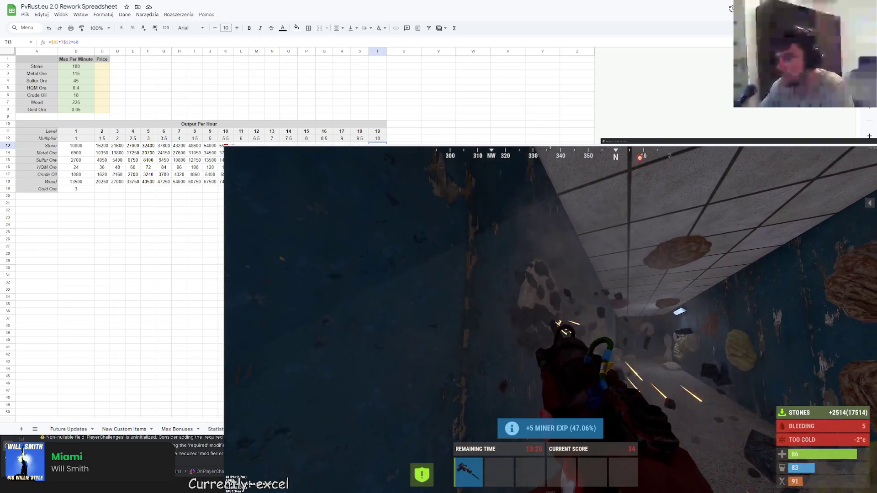
Mine the nodes to the left and east, glancing at the gathered ore in the inventory.
left_click_drag(549, 308, 548, 308)
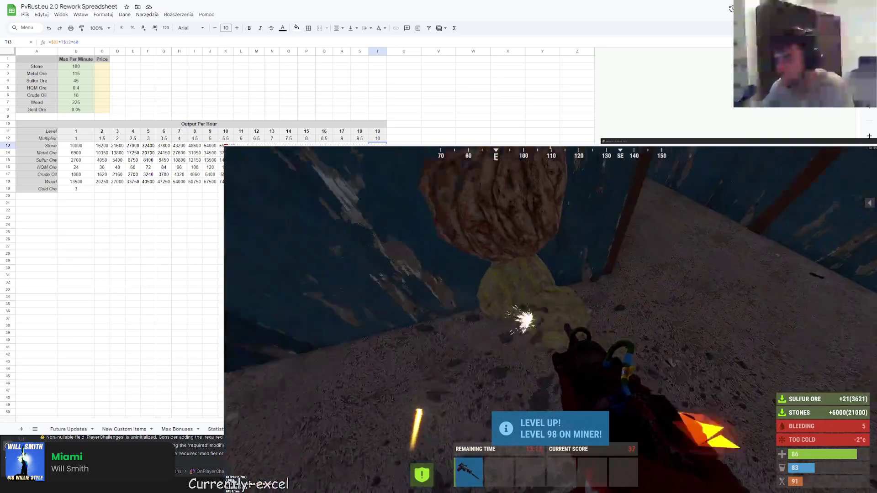
left_click_drag(548, 309, 548, 308)
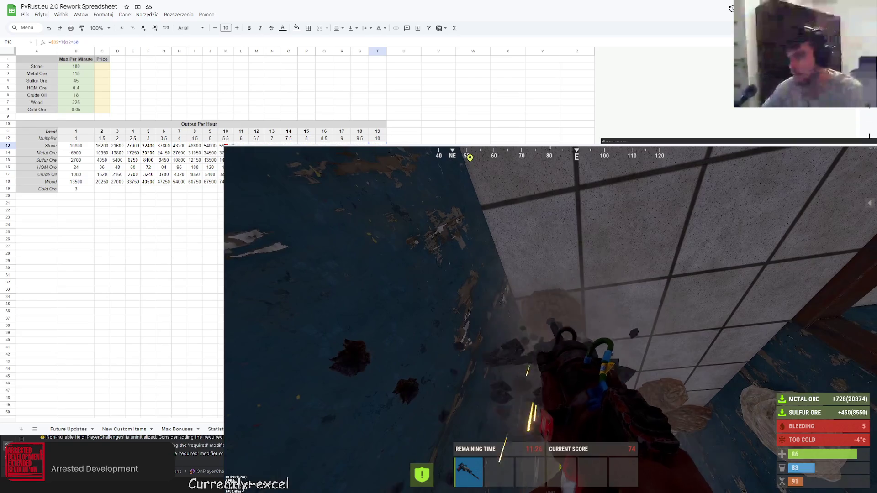
key("Tab")
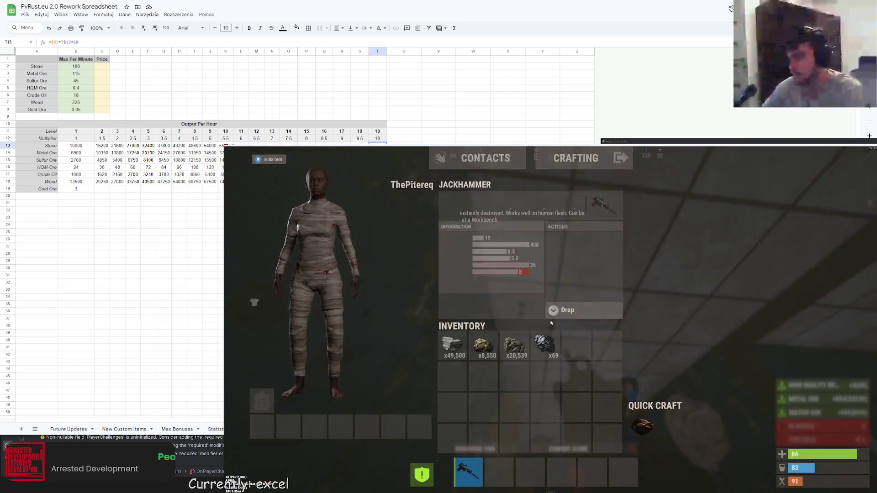
key("Tab")
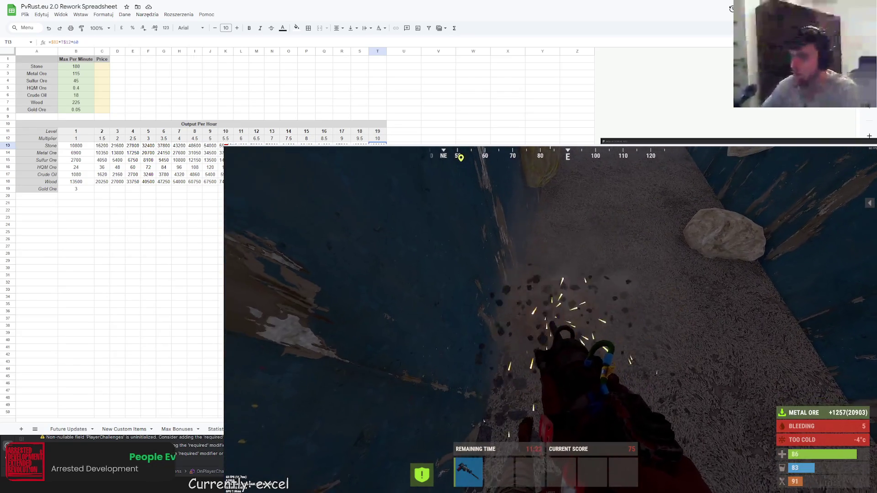
Mine the south and sulfur nodes, then bring up the chat with the mining stats.
left_click_drag(548, 308, 548, 309)
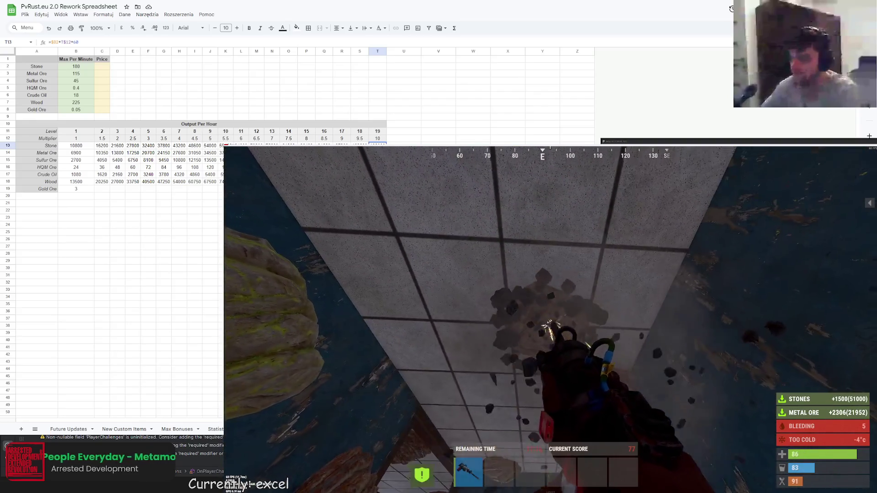
left_click_drag(549, 309, 549, 309)
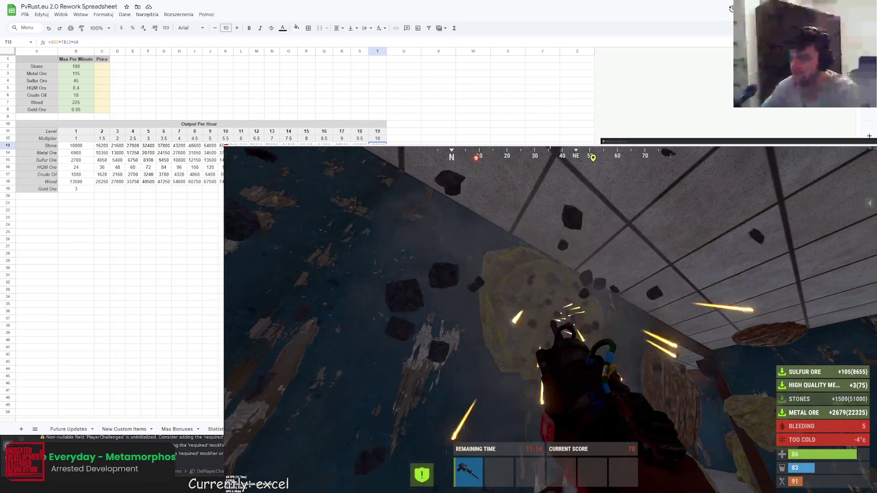
key("Return")
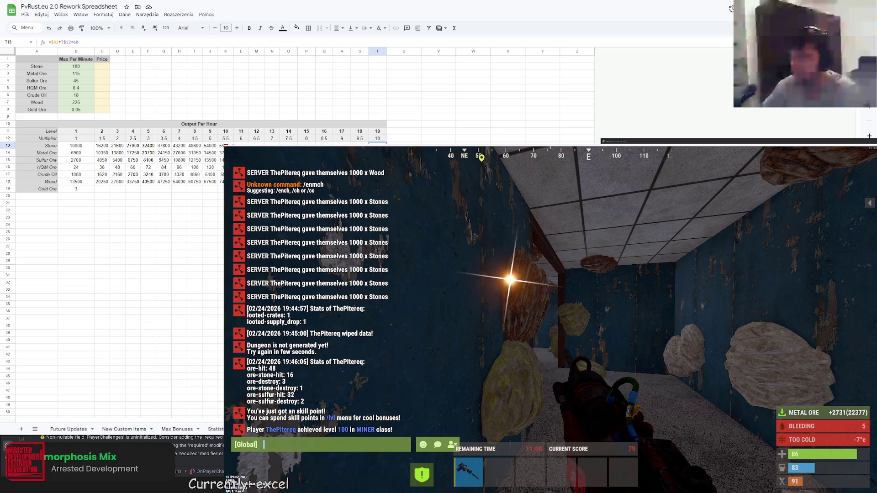
Close the chat and turn to mine the next ore node.
key("Escape")
left_click_drag(549, 308, 548, 308)
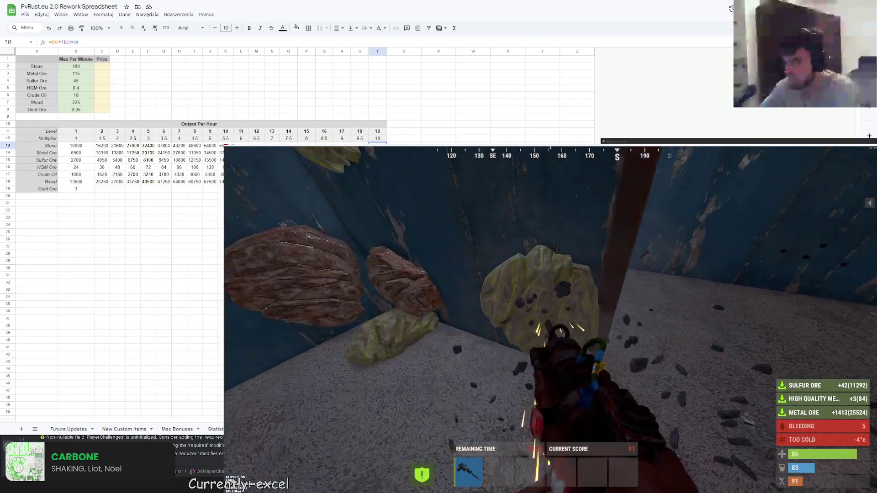
Break the sulfur node and the next ore node, then turn back toward the room.
left_click_drag(548, 308, 548, 309)
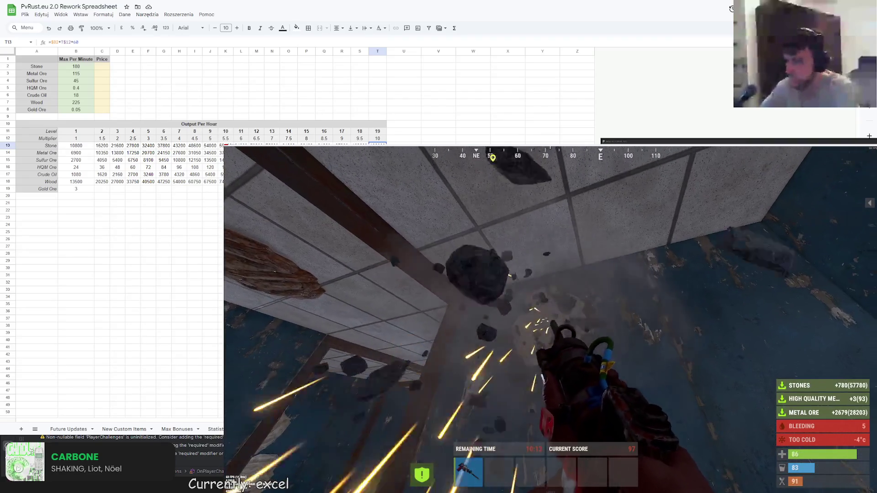
left_click_drag(549, 274, 534, 343)
mouse_move(549, 308)
left_mouse_down()
mouse_move(542, 315)
mouse_move(412, 274)
left_mouse_up()
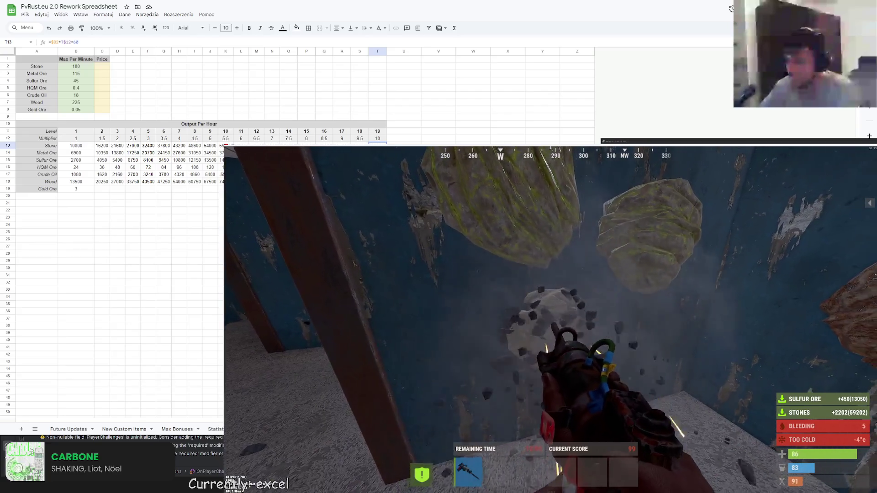
left_click_drag(549, 308, 548, 261)
mouse_move(548, 308)
left_mouse_down()
mouse_move(521, 302)
mouse_move(603, 308)
left_mouse_up()
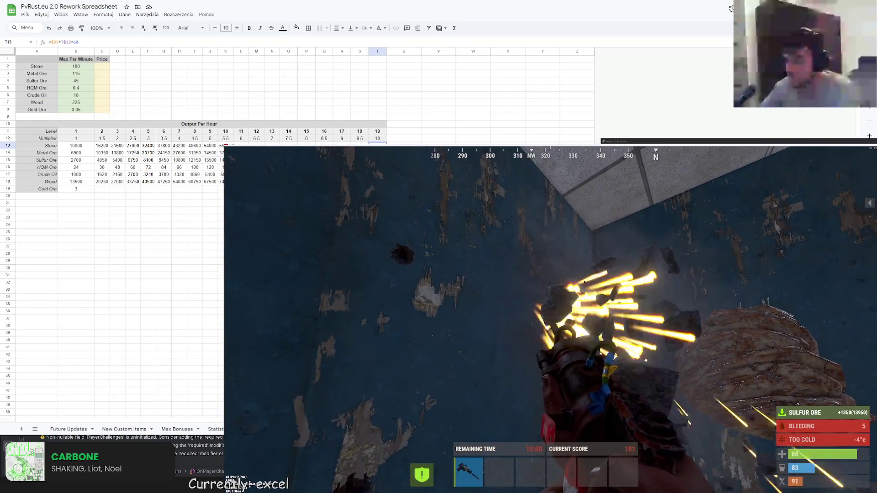
left_click_drag(548, 309, 617, 329)
Post the stats command in chat (1673 hits, 133 destroys) and switch to the Statistics sheet.
key("Return")
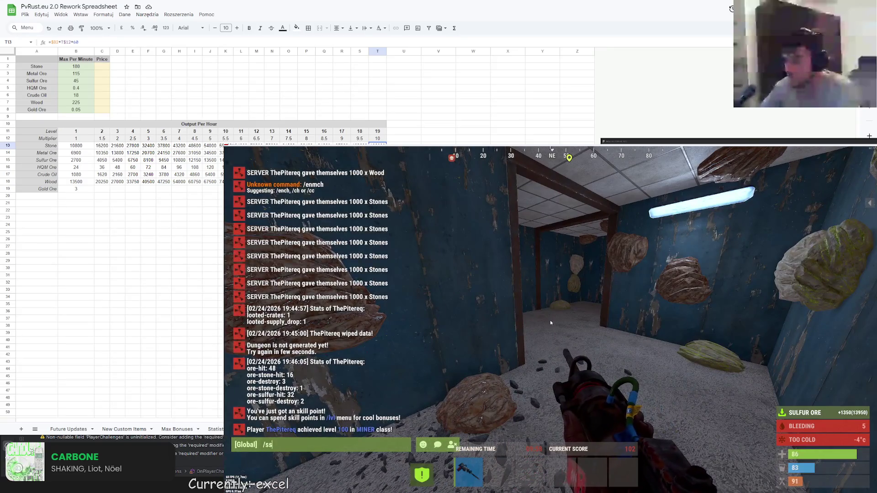
key("Return")
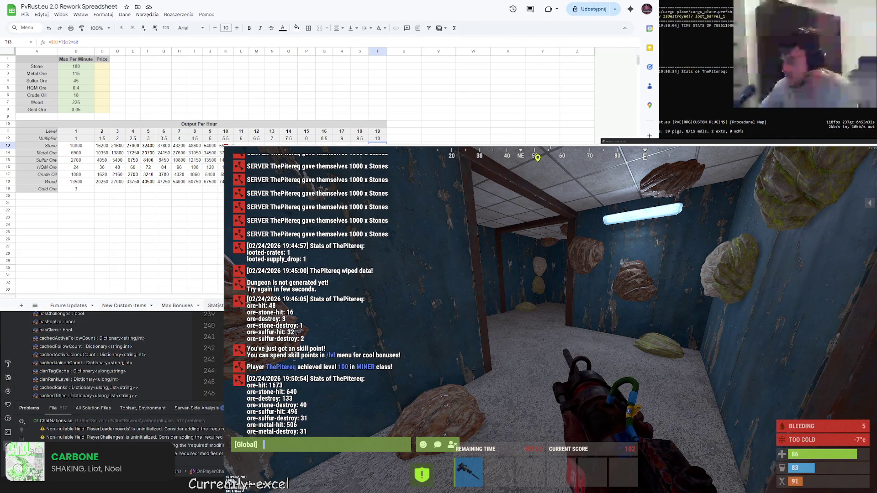
left_click(215, 305)
type("TheP")
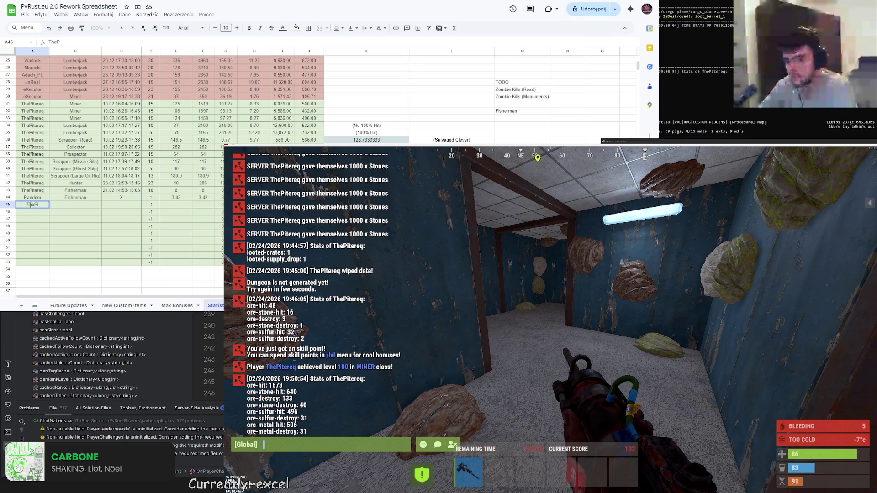
type("it")
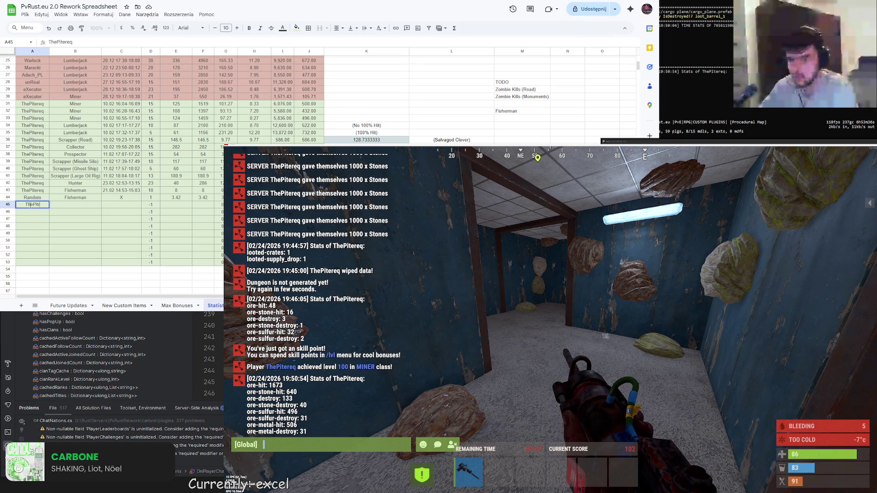
type("ereq")
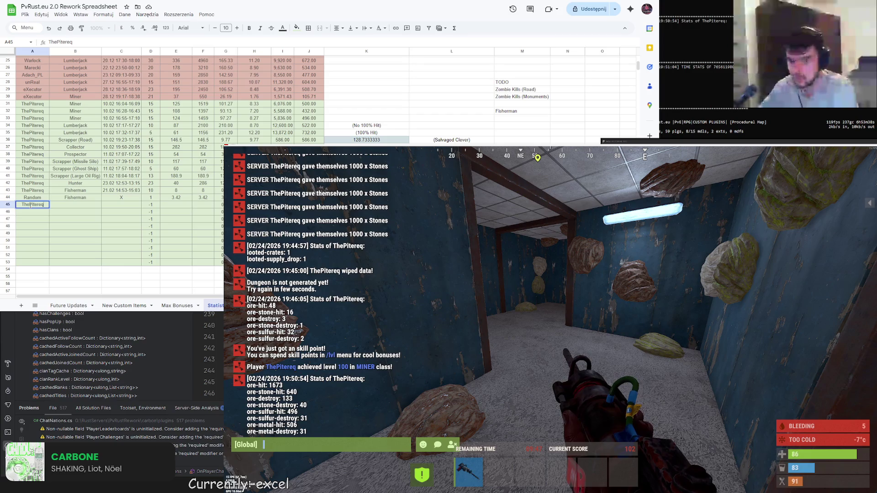
Enter the username and the Miner (Dung) role label in row 45.
key("Tab")
type("ner (DU)")
key("BackSpace")
key("BackSpace")
key("BackSpace")
type("ing")
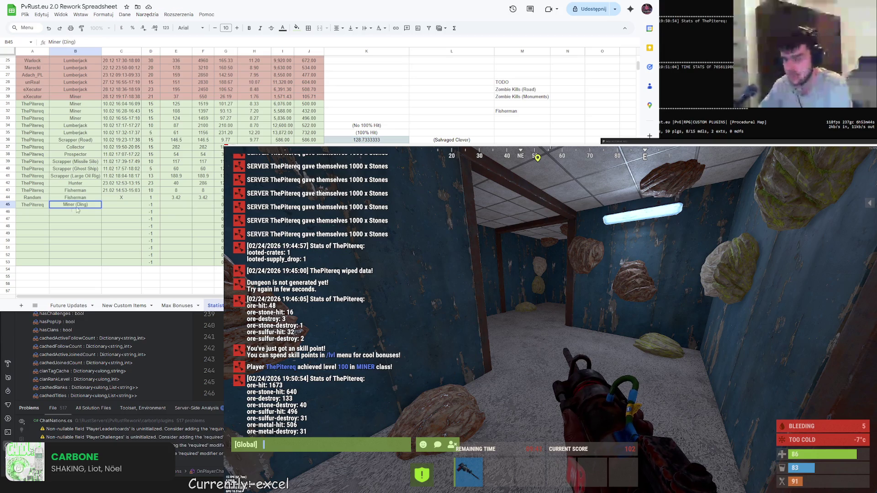
key("Return")
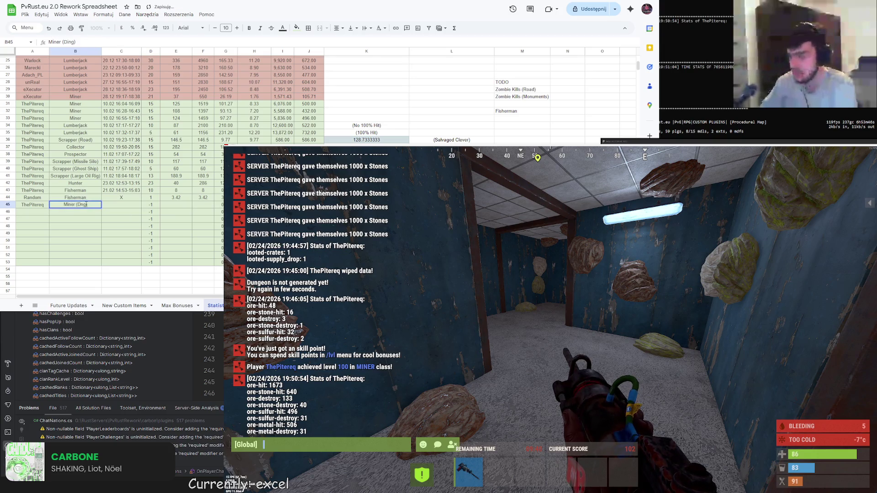
left_click(120, 204)
type("24.02")
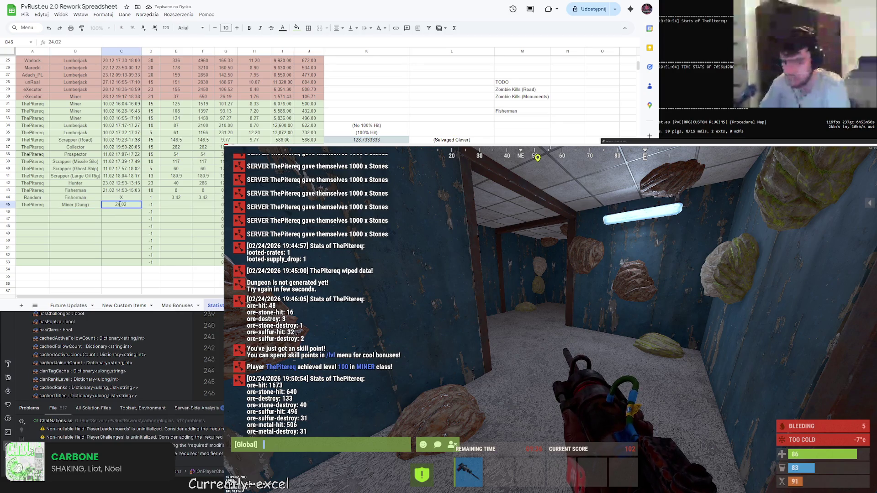
type(" 19")
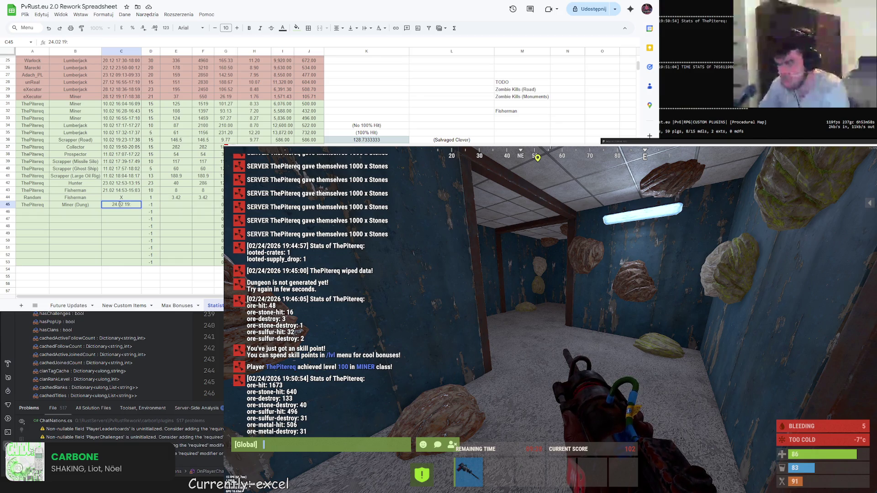
type(":46-")
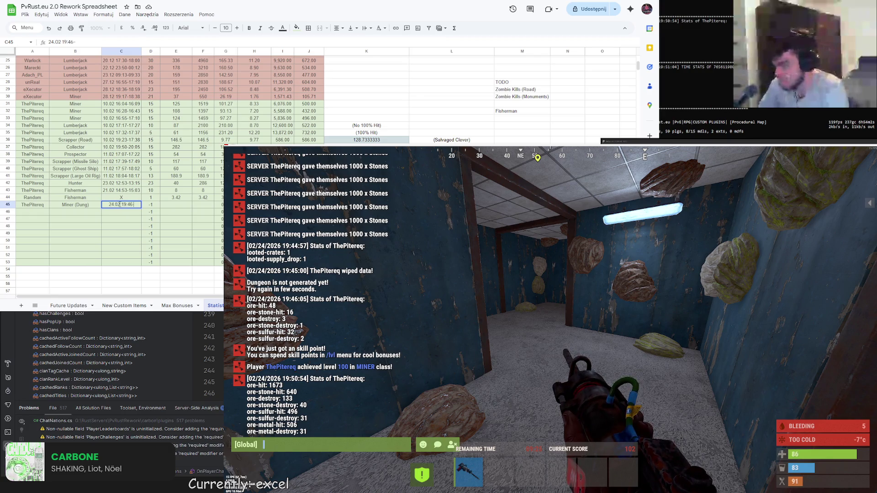
type("1")
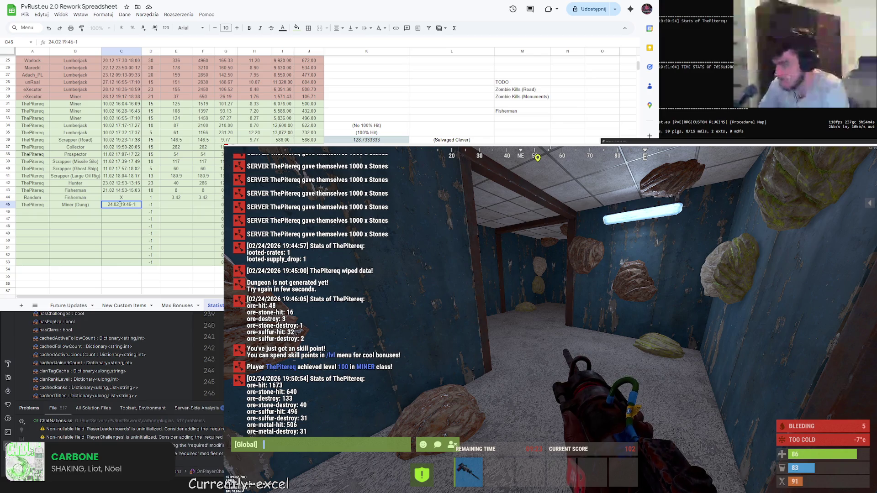
type("5:01")
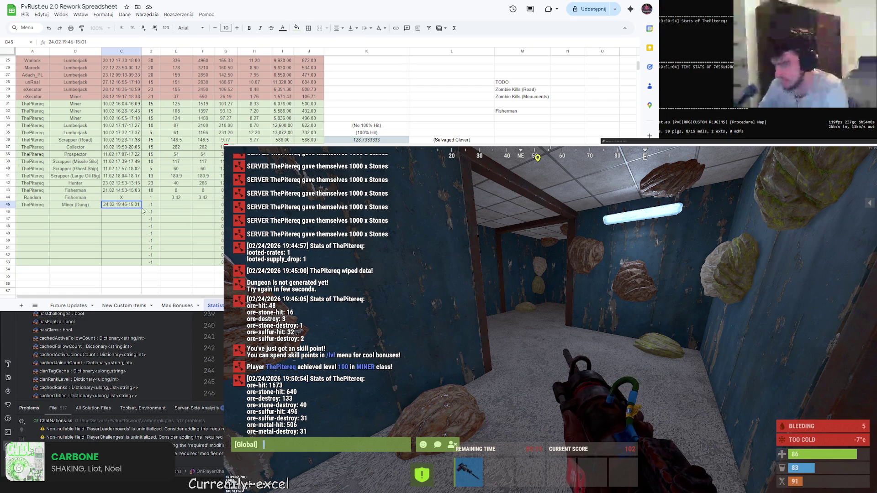
Fill in 24.02 19:46-15:01, 5 minutes, 133 destroys and 1643 hits for the row.
key("Tab")
type("5")
key("Tab")
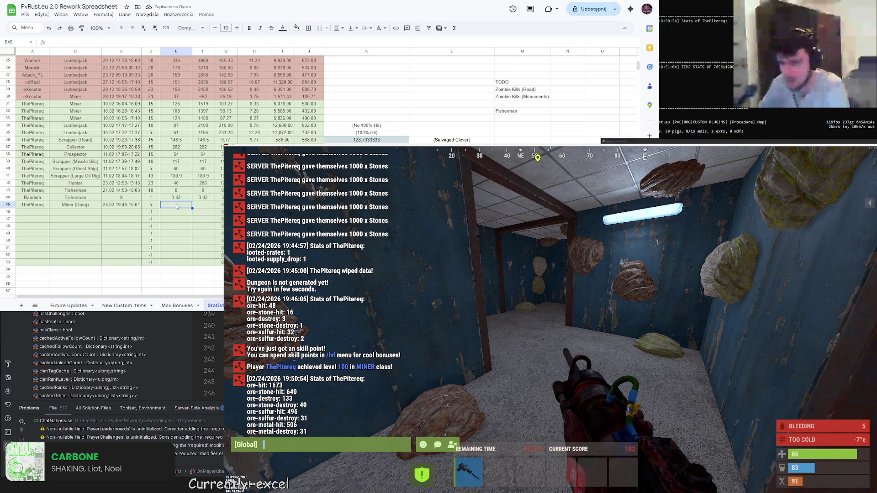
type("133")
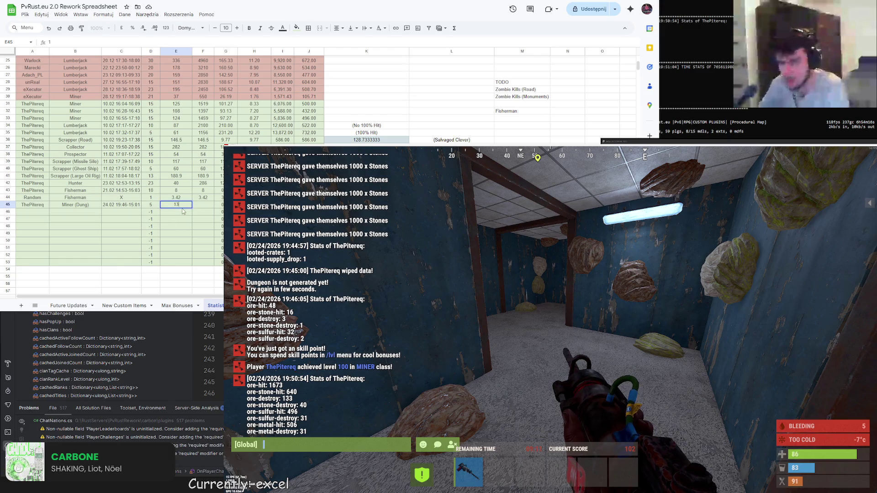
key("Tab")
type("1")
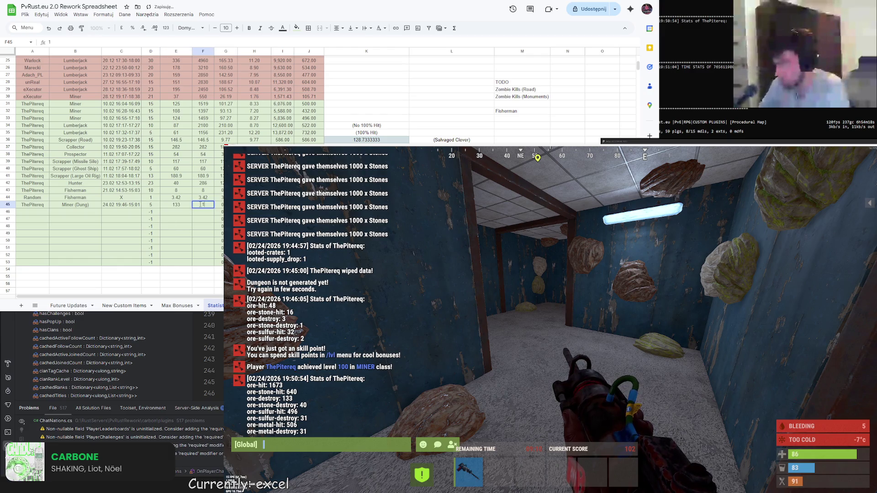
type("643")
key("Return")
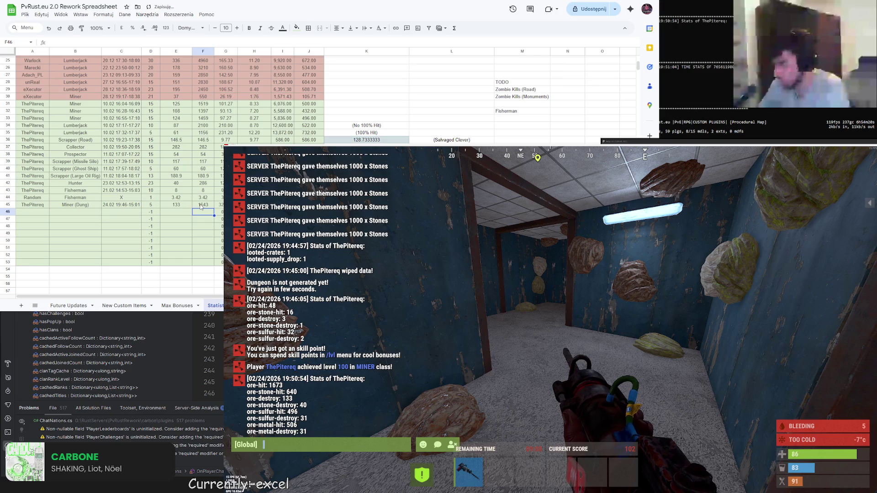
scroll(162, 171, "up", 3)
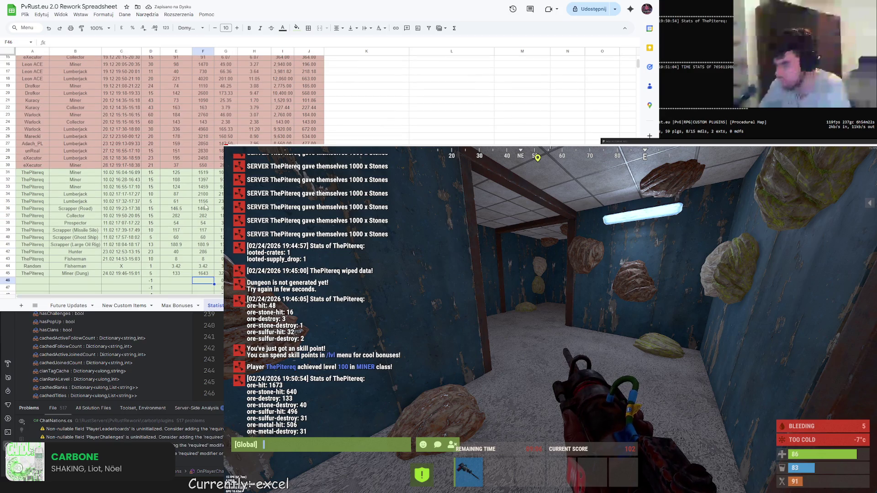
scroll(204, 268, "down", 3)
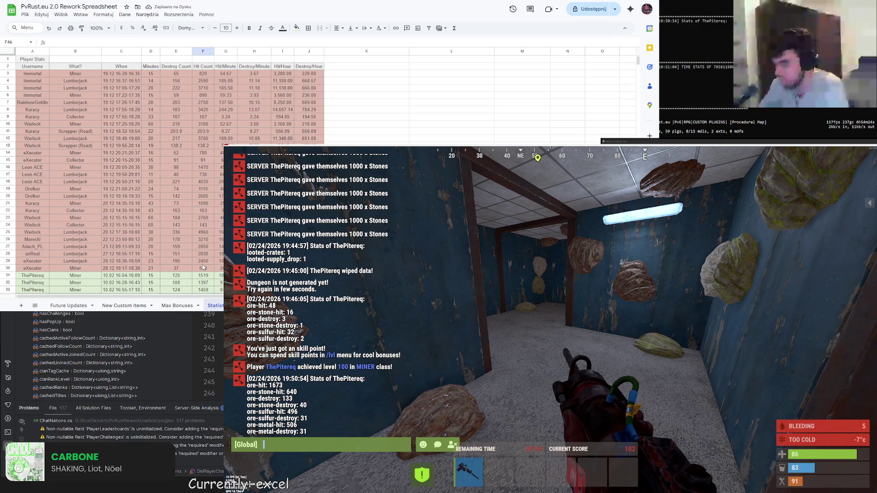
scroll(212, 275, "up", 3)
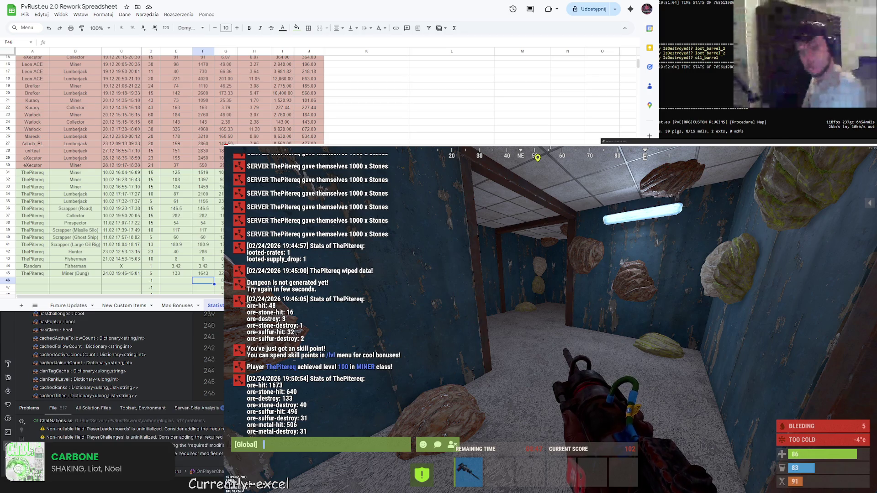
scroll(110, 172, "down", 4)
scroll(110, 172, "down", 4)
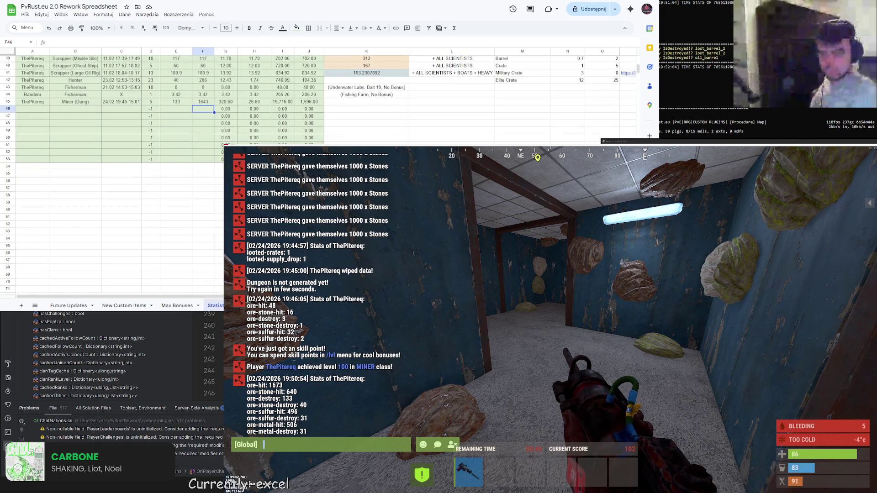
left_click(522, 187)
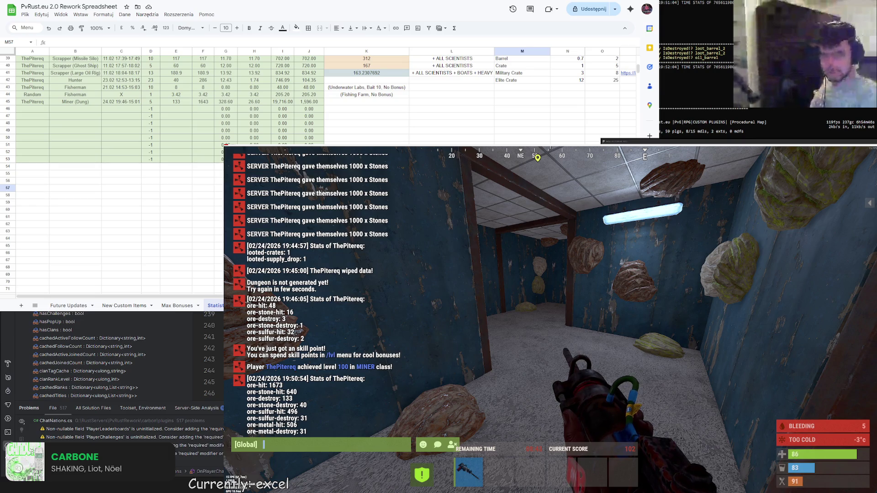
scroll(109, 171, "up", 5)
scroll(109, 172, "down", 3)
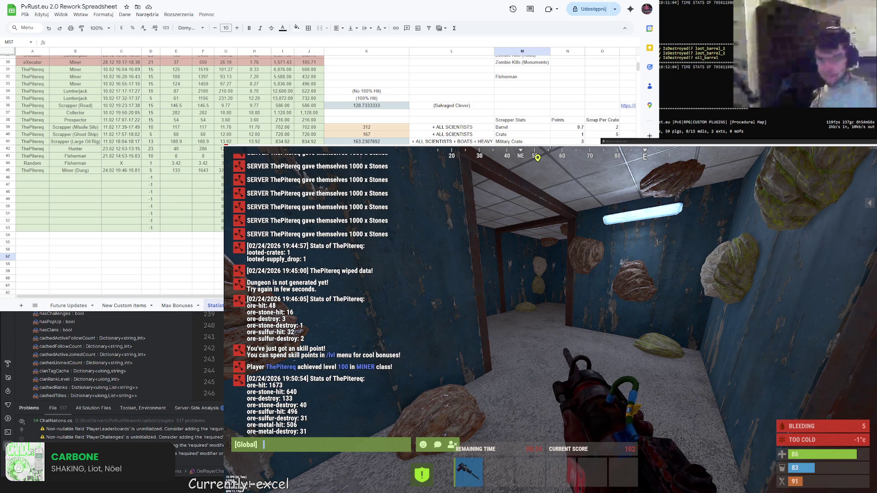
scroll(109, 171, "up", 2)
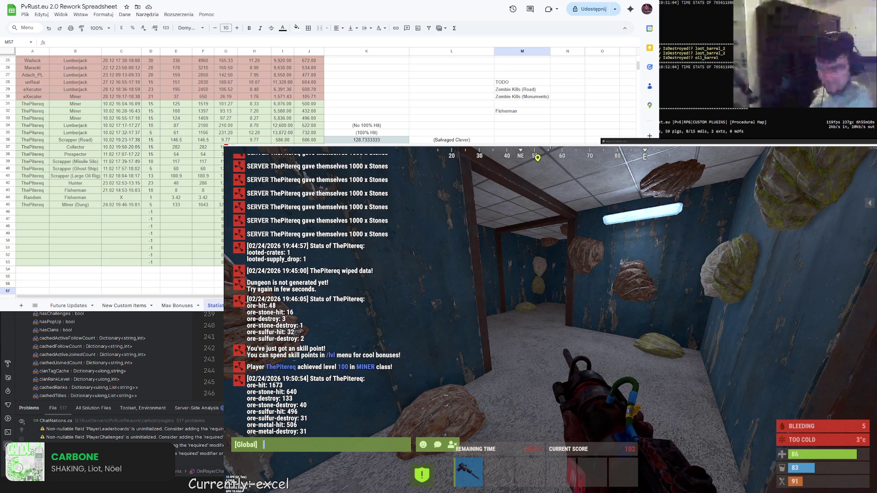
scroll(110, 172, "down", 3)
scroll(109, 172, "down", 3)
key("Left")
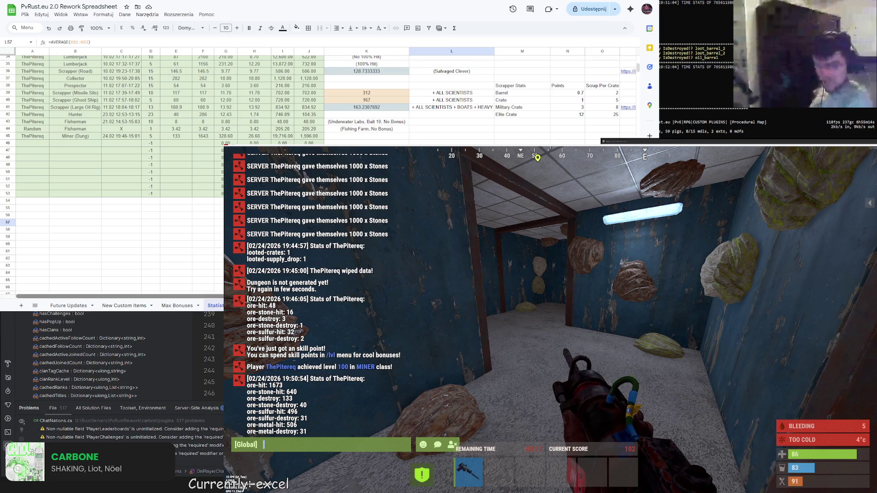
scroll(109, 171, "right", 5)
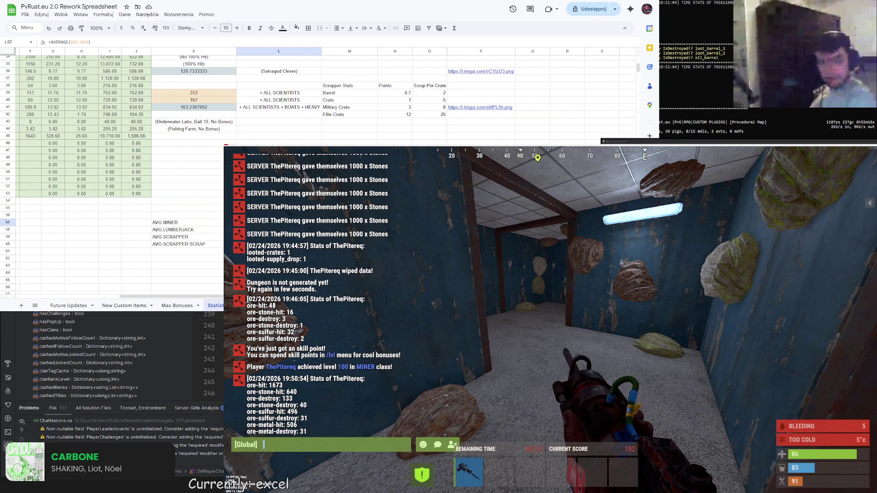
left_click(186, 250)
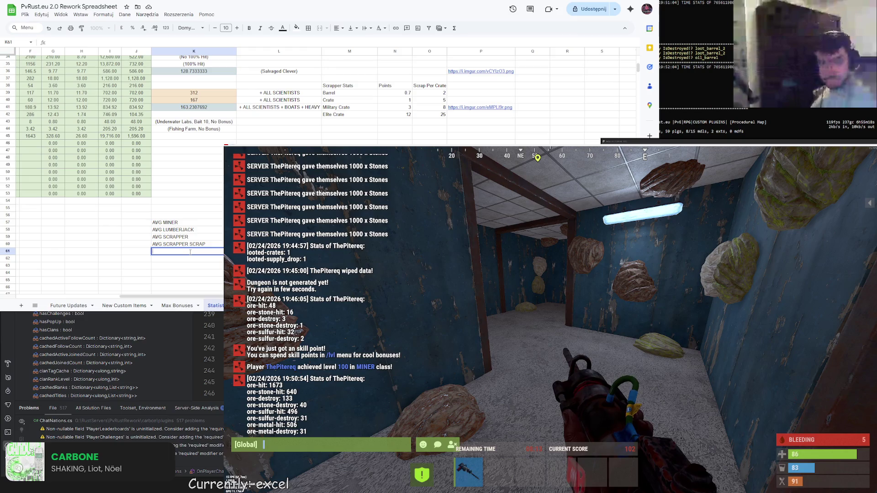
type("AVG MINER")
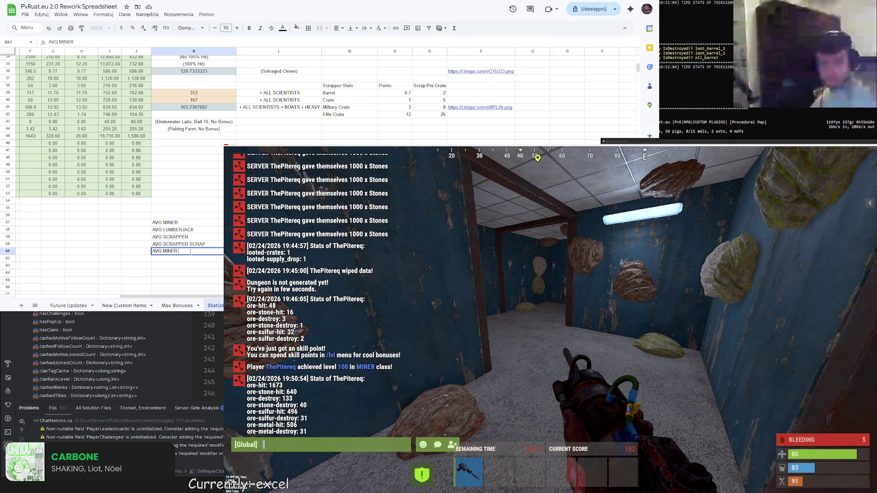
type("OOP (45)")
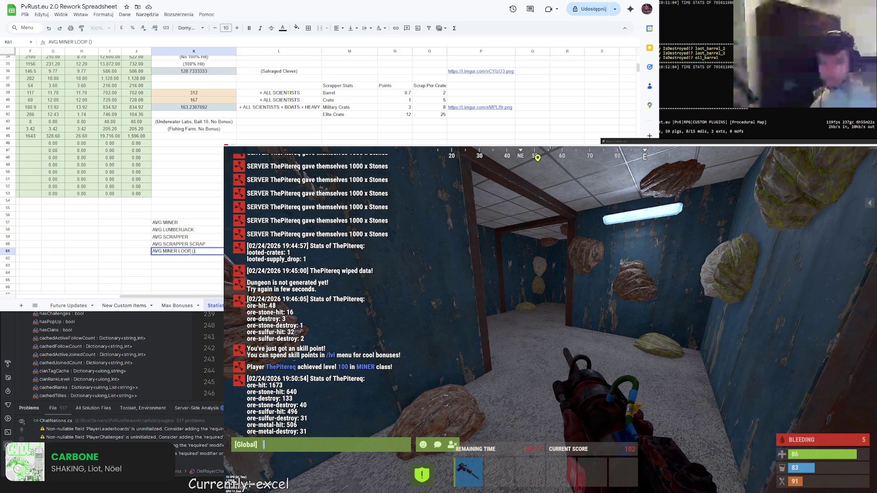
type("MIN DIG")
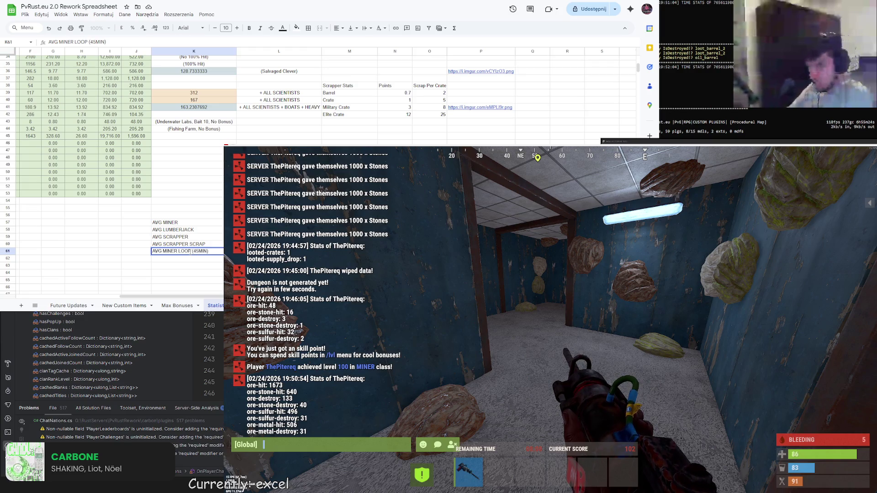
type(" + 15 MIN DU")
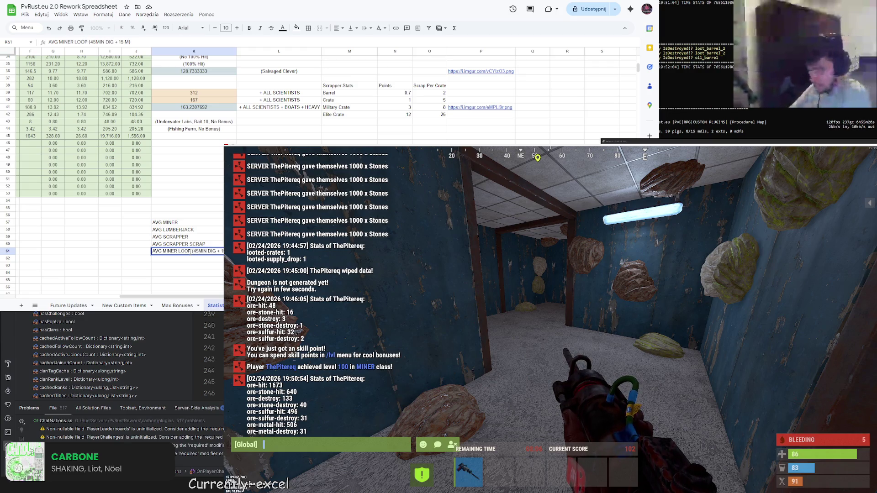
Rewrite the last summary label as AVG MINER LOOP (45 OV + 15 DUNG).
key("BackSpace")
key("BackSpace")
key("BackSpace")
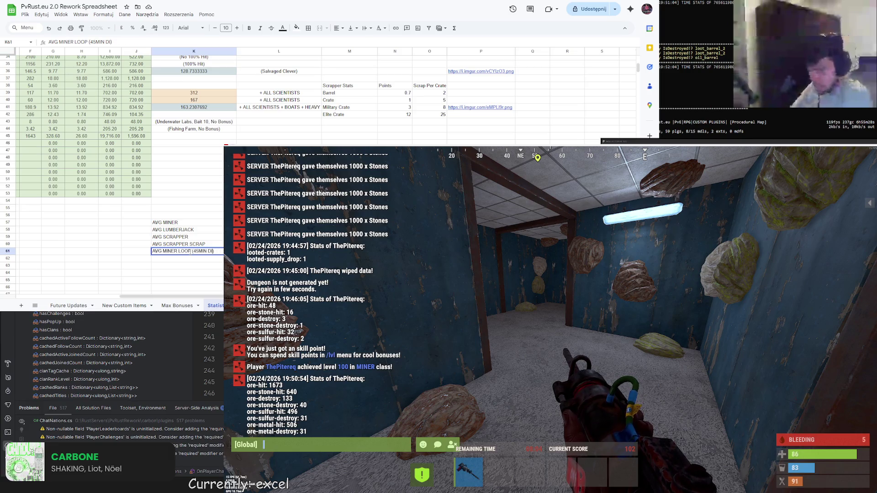
key("BackSpace")
key("BackSpace")
type(")")
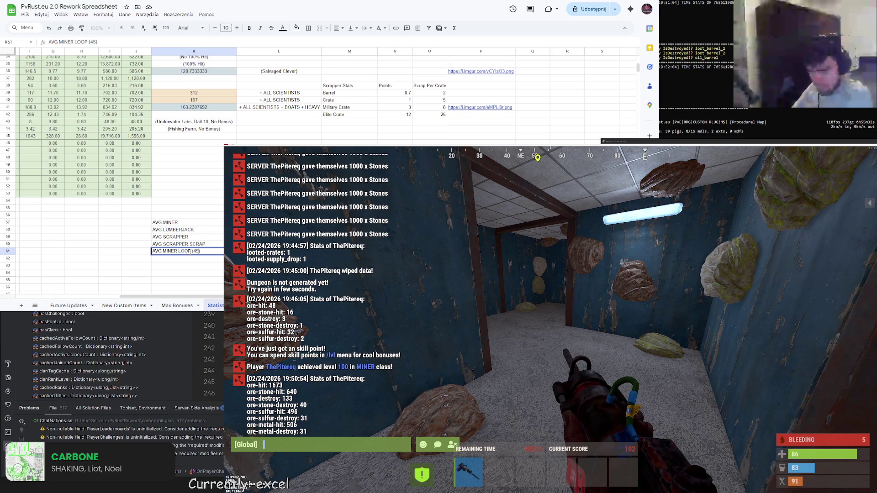
type(" OV + 15 ")
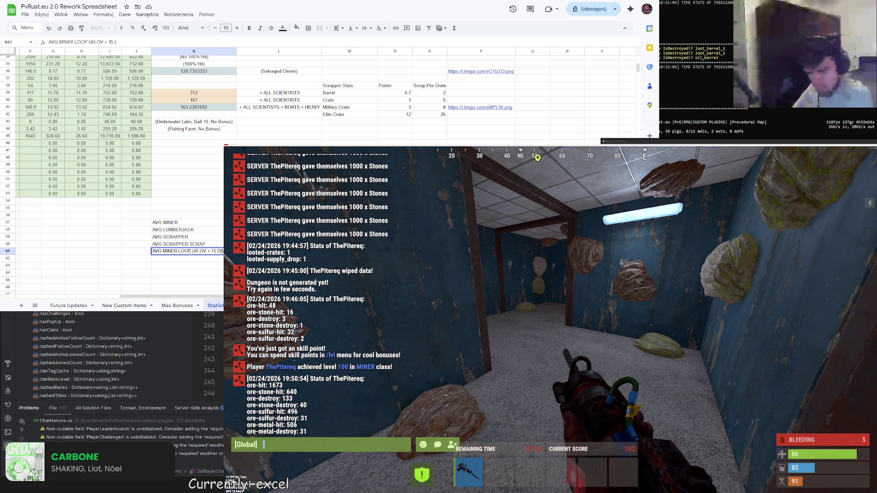
type("DU")
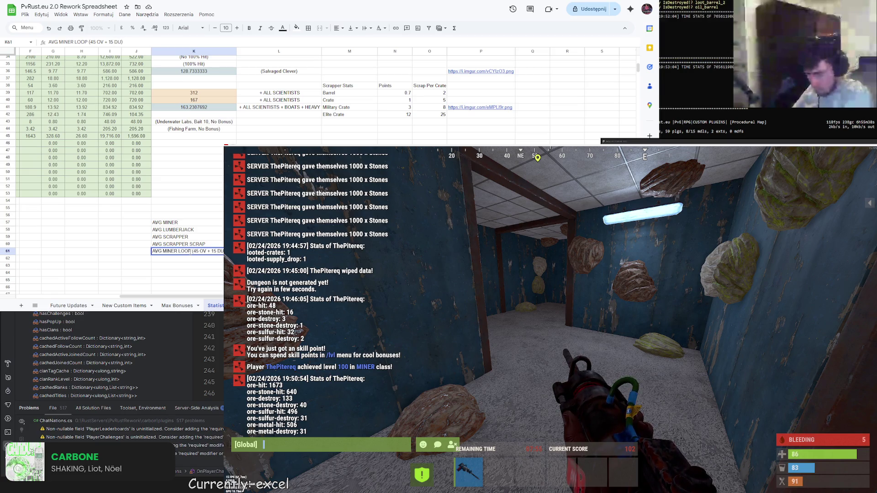
type("NG")
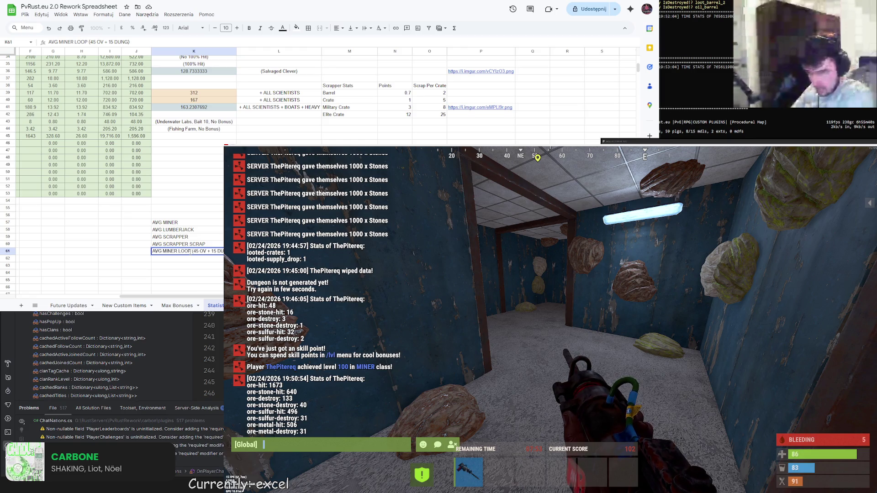
key("Return")
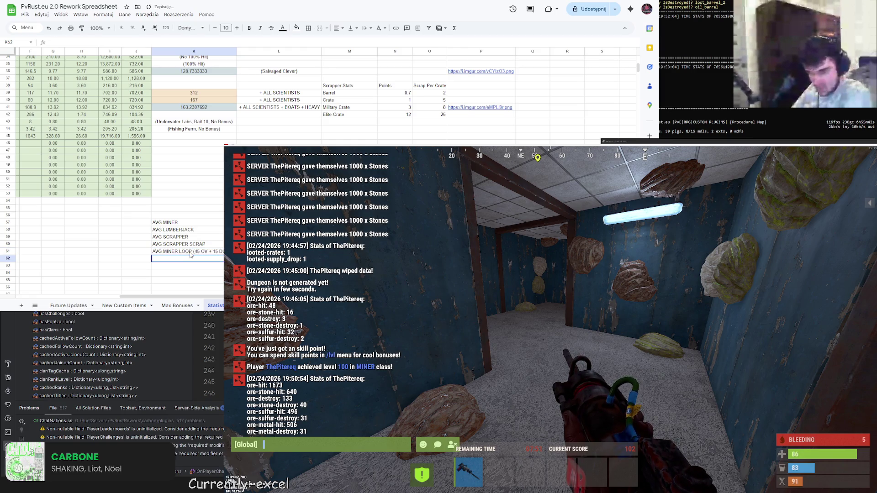
left_click(192, 223)
scroll(205, 256, "up", 3)
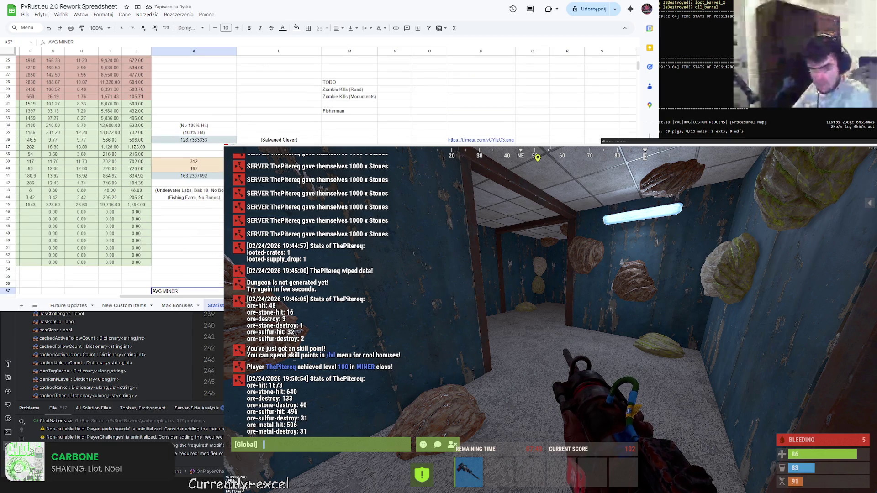
scroll(206, 256, "up", 3)
scroll(150, 290, "left", 5)
scroll(150, 290, "down", 5)
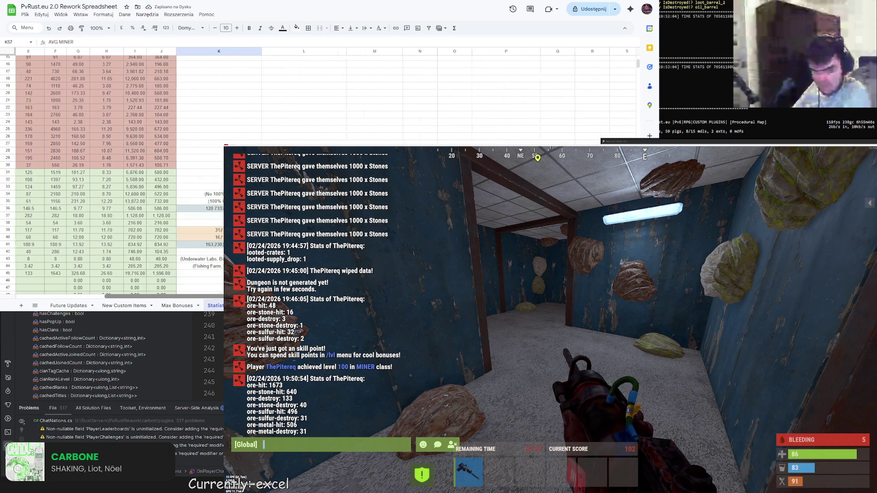
scroll(150, 290, "right", 5)
Add the PER MINUTE VALUES heading above the AVG rows and select L61.
left_click(205, 114)
type("PR")
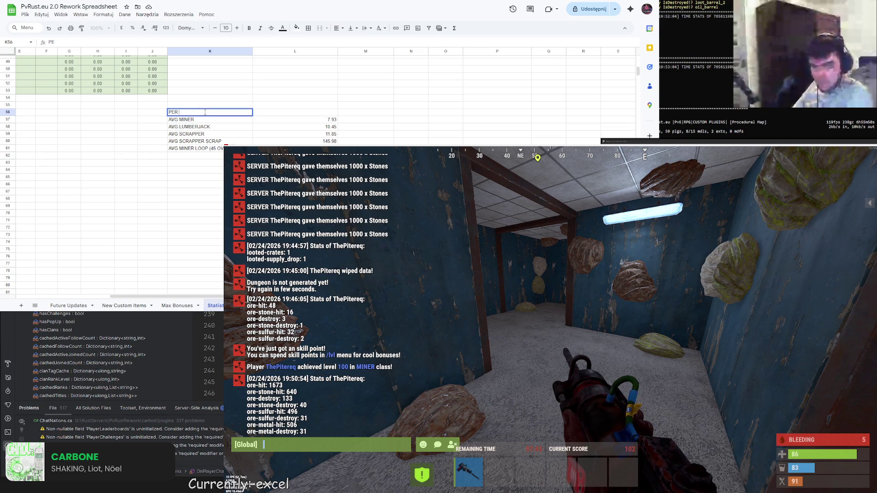
type(" MINUTE VALUES")
key("Up")
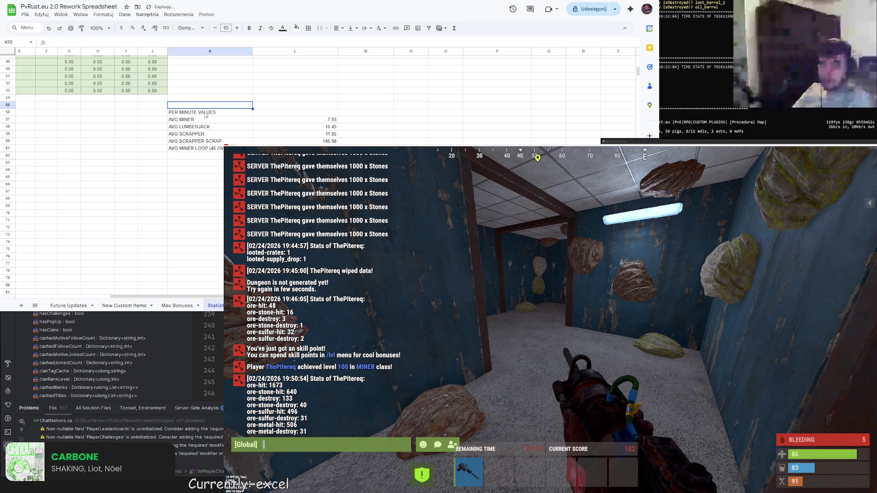
left_click(221, 158)
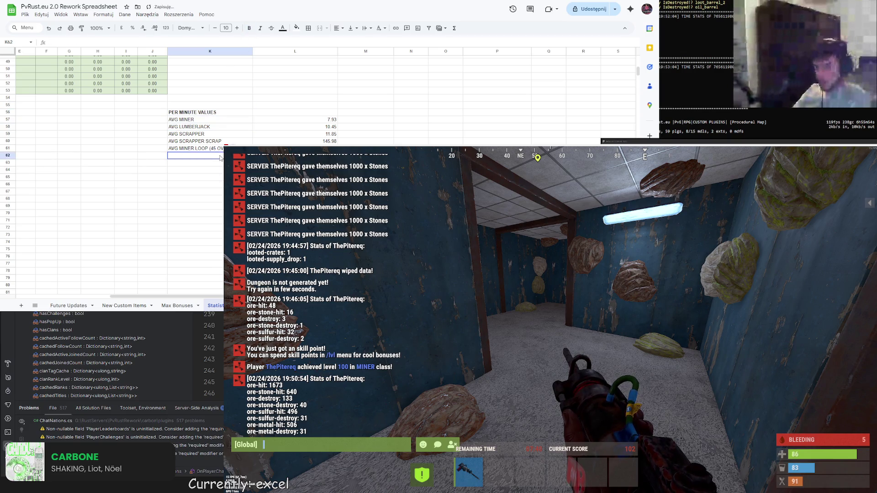
left_click(294, 148)
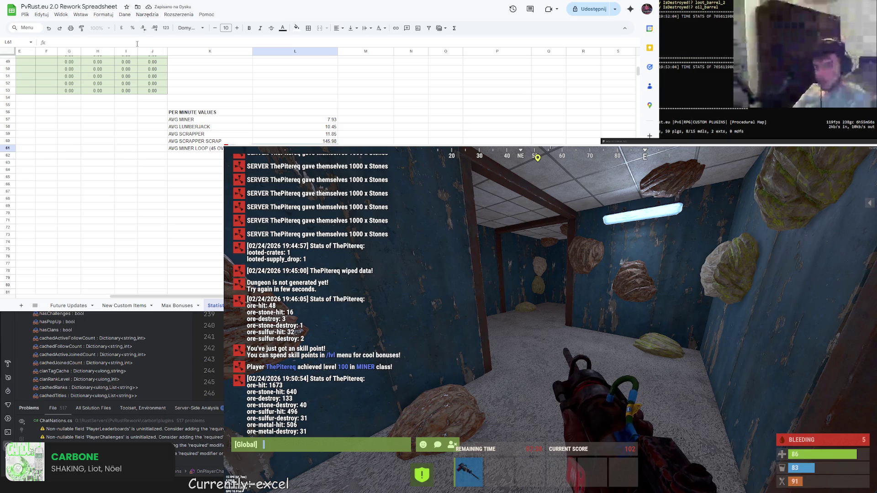
type("=AVERAGE(")
scroll(137, 103, "up", 5)
left_click_drag(210, 76, 210, 109)
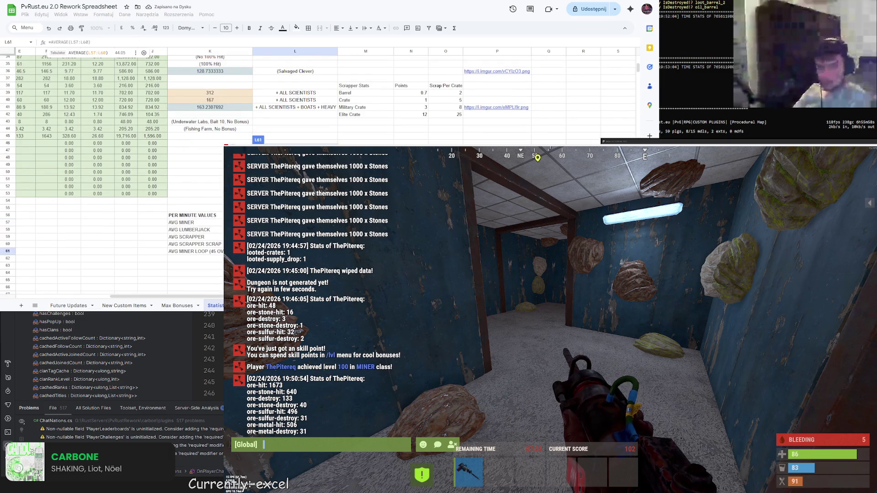
scroll(138, 103, "left", 5)
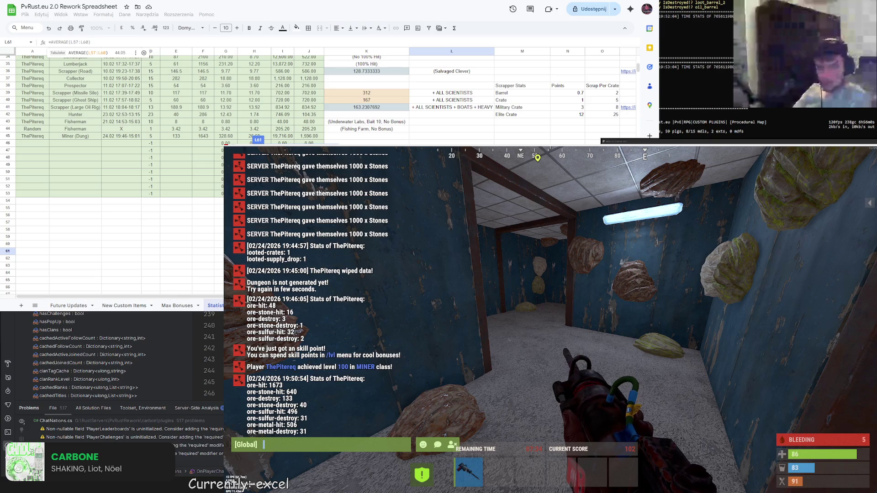
Enter the loop formula =(L57*45+H45*15)/60 weighting overworld and dungeon mining.
key("ctrl+z")
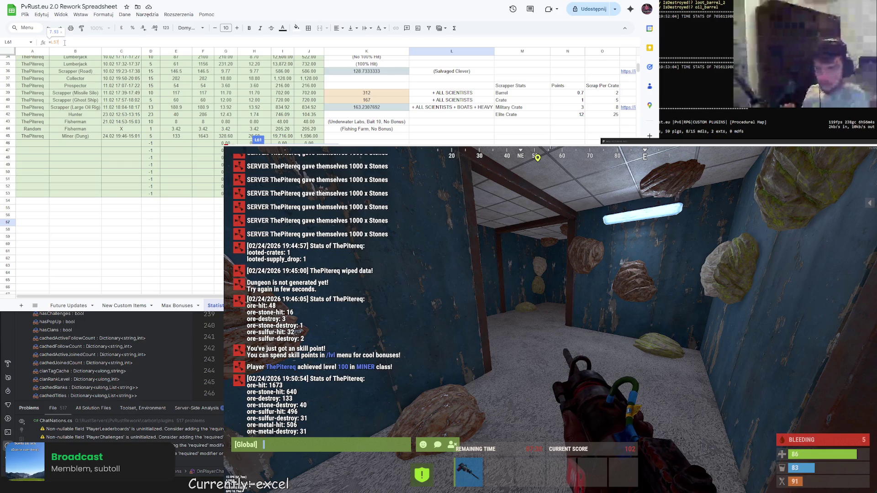
type("*48")
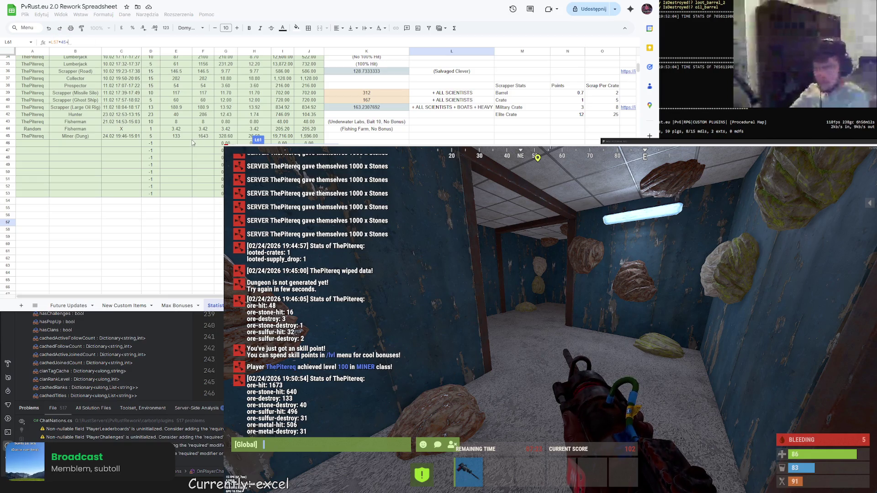
scroll(192, 143, "up", 10)
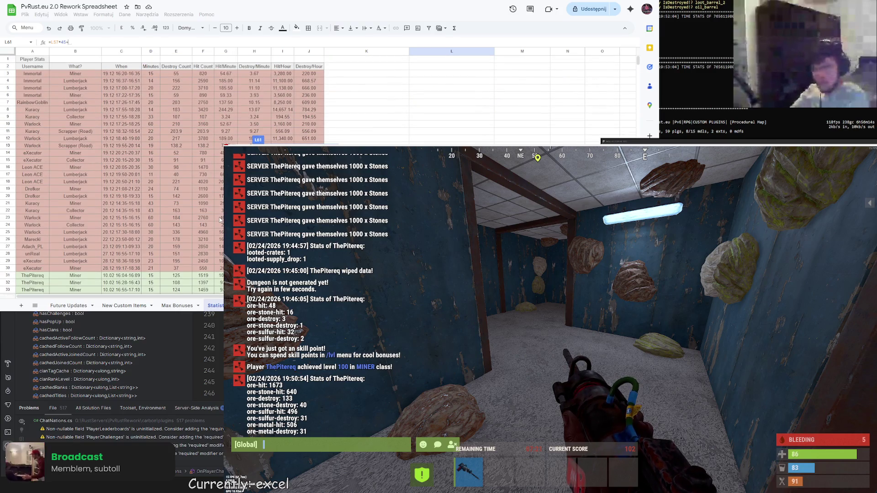
scroll(221, 220, "down", 8)
scroll(192, 143, "down", 5)
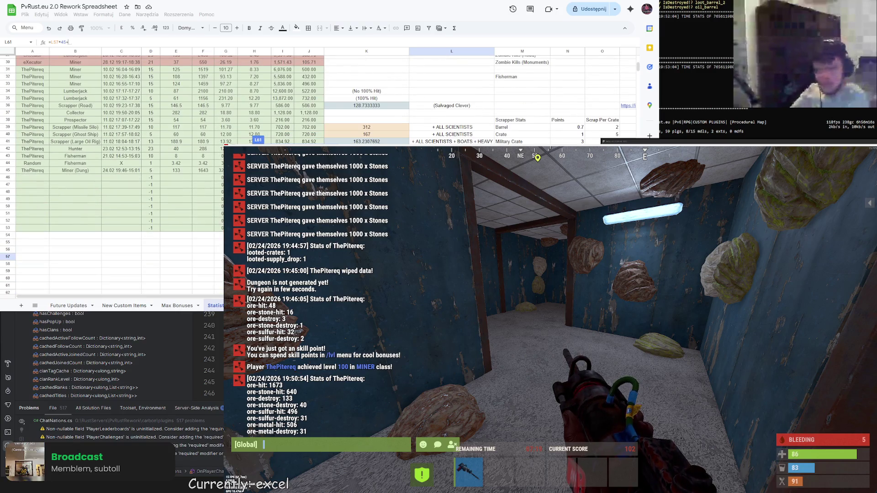
scroll(192, 143, "down", 5)
scroll(193, 144, "up", 2)
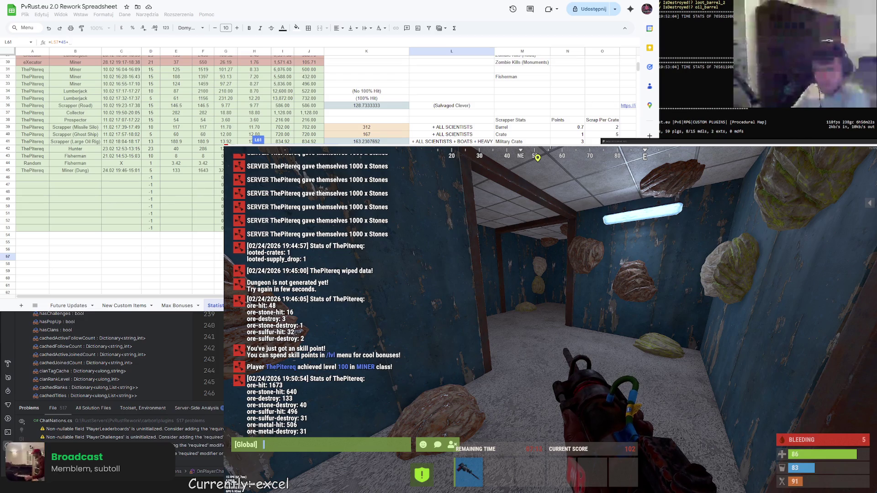
scroll(193, 143, "up", 2)
scroll(193, 143, "up", 1)
scroll(192, 143, "up", 1)
scroll(193, 143, "up", 1)
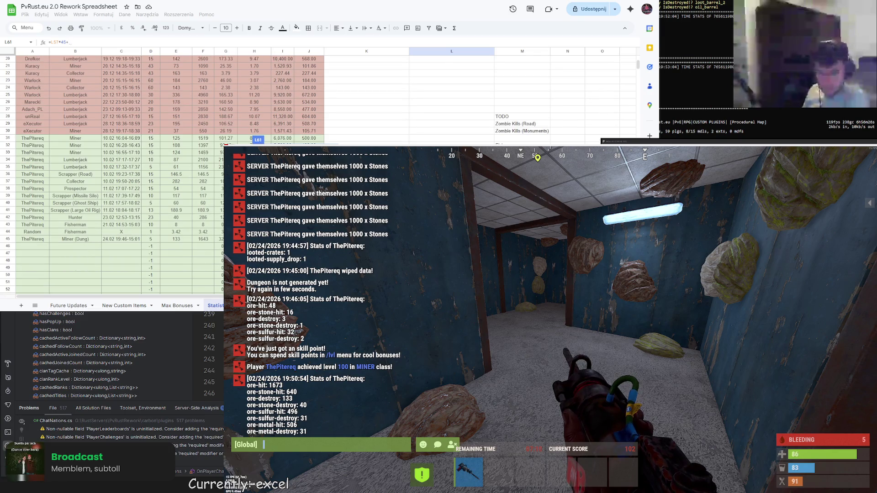
type("H45")
type("*I")
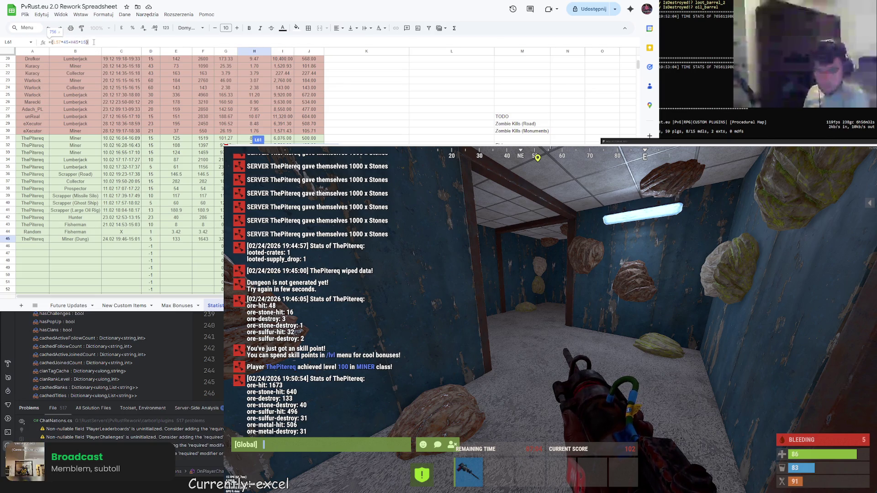
key("Return")
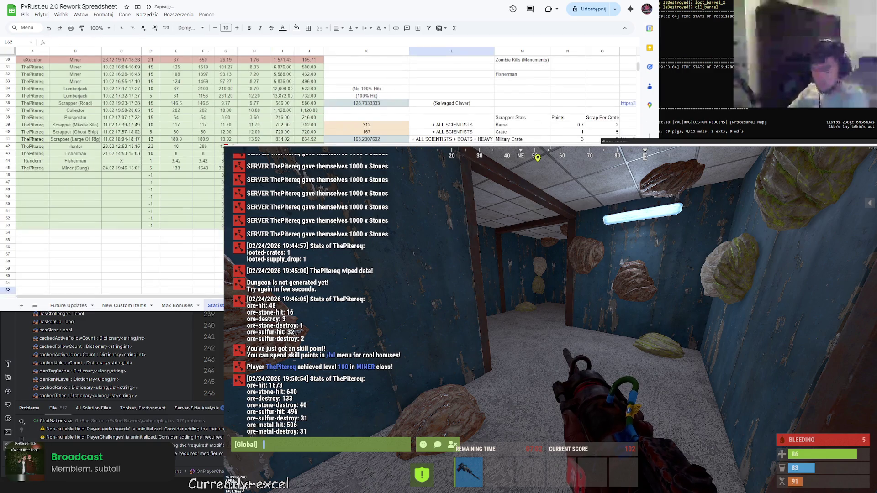
scroll(137, 171, "down", 3)
key("Up")
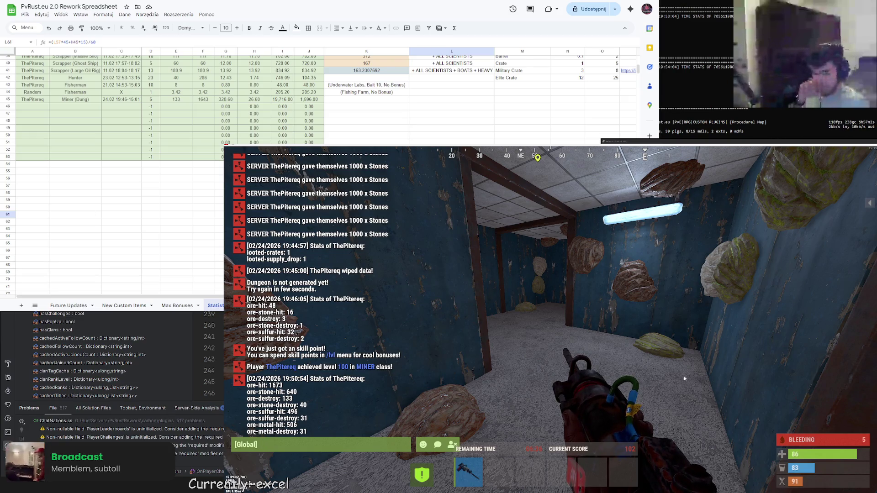
key("Escape")
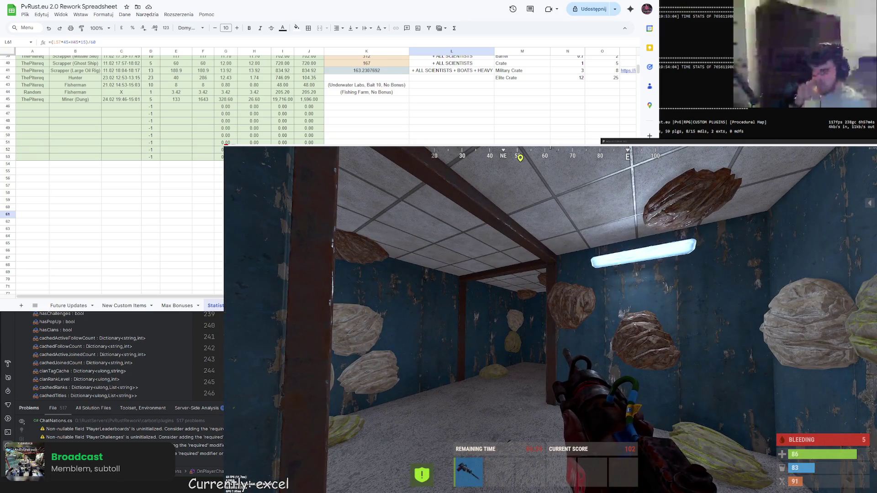